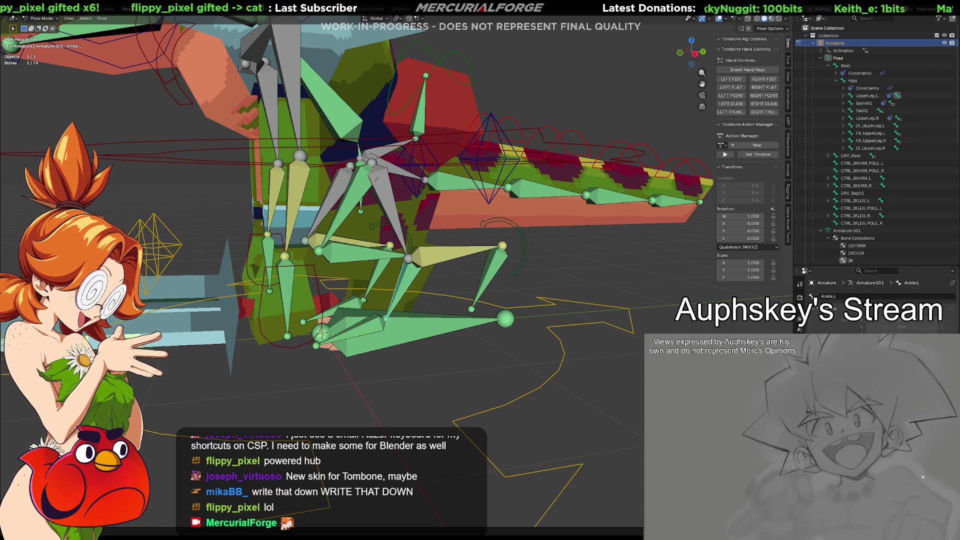
Display Ankle.L's Copy Transforms constraint, which targets IK_Ankle.L, in the Bone Constraints tab.
{"action": "middle_click_drag", "start_coordinate": [555, 256], "coordinate": [579, 250]}
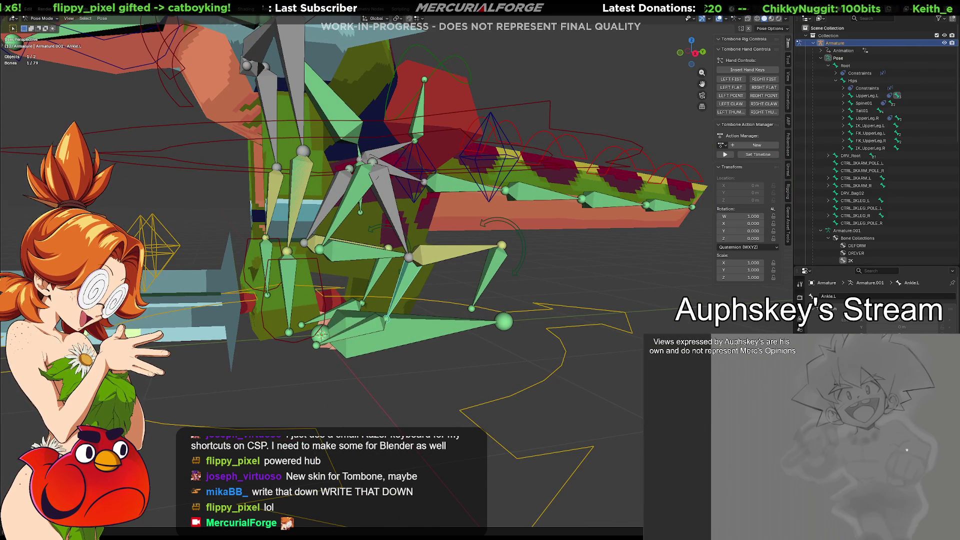
{"action": "left_click", "coordinate": [799, 395]}
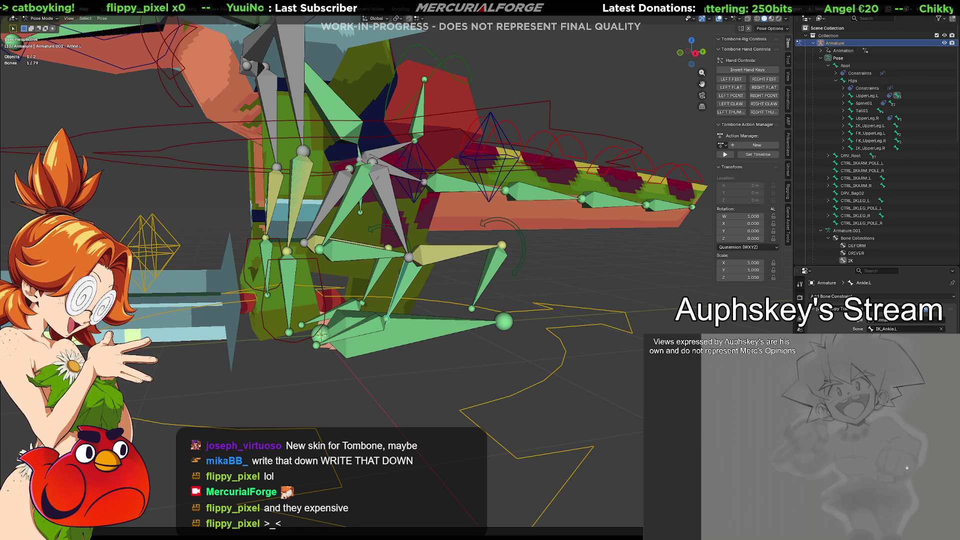
{"action": "middle_click_drag", "start_coordinate": [350, 225], "coordinate": [361, 221]}
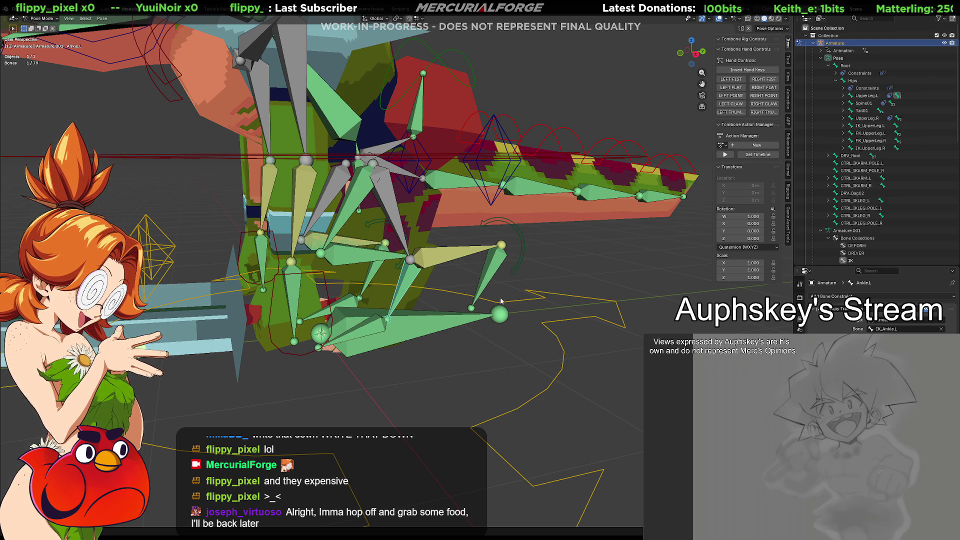
{"action": "mouse_move", "coordinate": [467, 299]}
{"action": "middle_mouse_down"}
{"action": "mouse_move", "coordinate": [484, 310]}
{"action": "mouse_move", "coordinate": [495, 287]}
{"action": "mouse_move", "coordinate": [508, 320]}
{"action": "middle_mouse_up"}
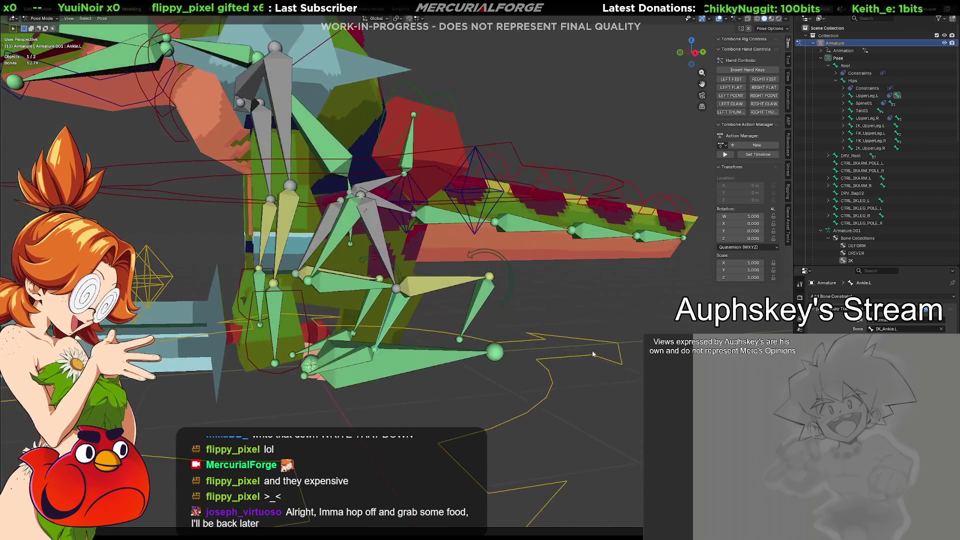
{"action": "left_click", "coordinate": [400, 310]}
{"action": "left_click", "coordinate": [400, 310]}
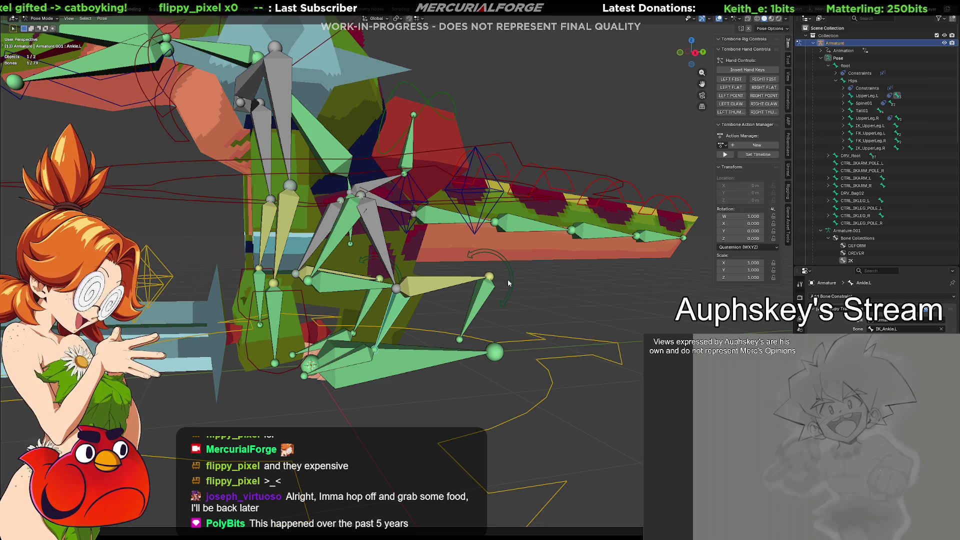
{"action": "mouse_move", "coordinate": [526, 290]}
{"action": "middle_mouse_down"}
{"action": "mouse_move", "coordinate": [436, 283]}
{"action": "mouse_move", "coordinate": [598, 278]}
{"action": "mouse_move", "coordinate": [385, 279]}
{"action": "mouse_move", "coordinate": [442, 310]}
{"action": "mouse_move", "coordinate": [522, 282]}
{"action": "middle_mouse_up"}
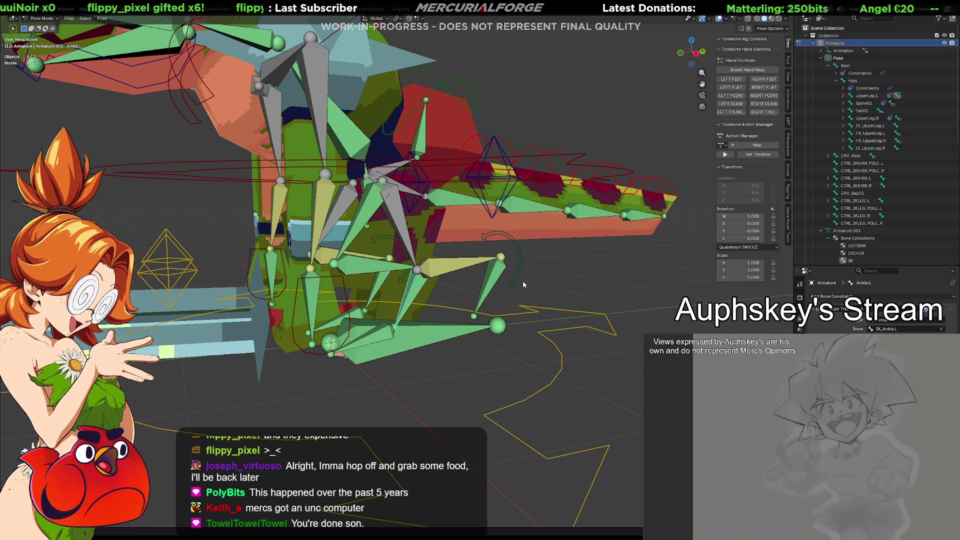
{"action": "mouse_move", "coordinate": [554, 239]}
{"action": "middle_mouse_down"}
{"action": "mouse_move", "coordinate": [560, 263]}
{"action": "mouse_move", "coordinate": [495, 297]}
{"action": "middle_mouse_up"}
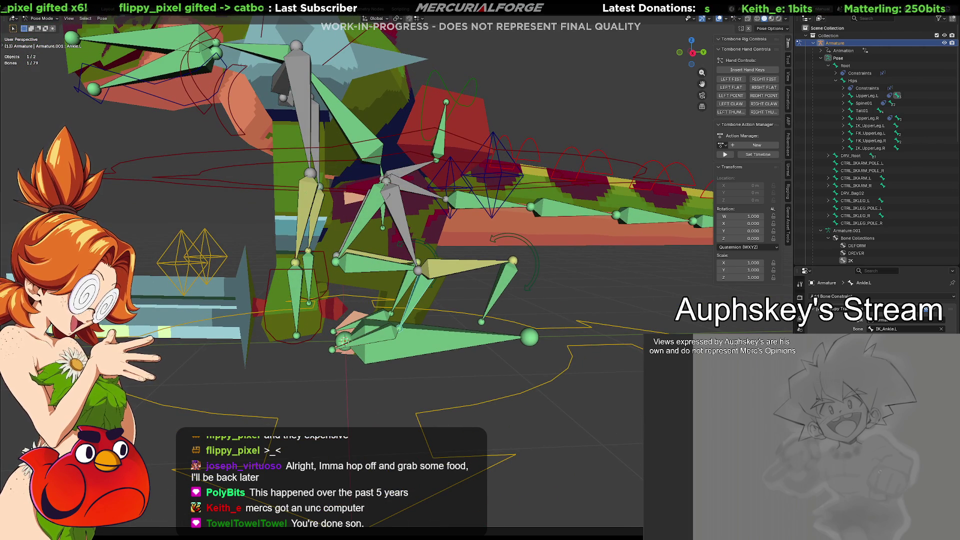
{"action": "middle_click_drag", "start_coordinate": [370, 292], "coordinate": [352, 295]}
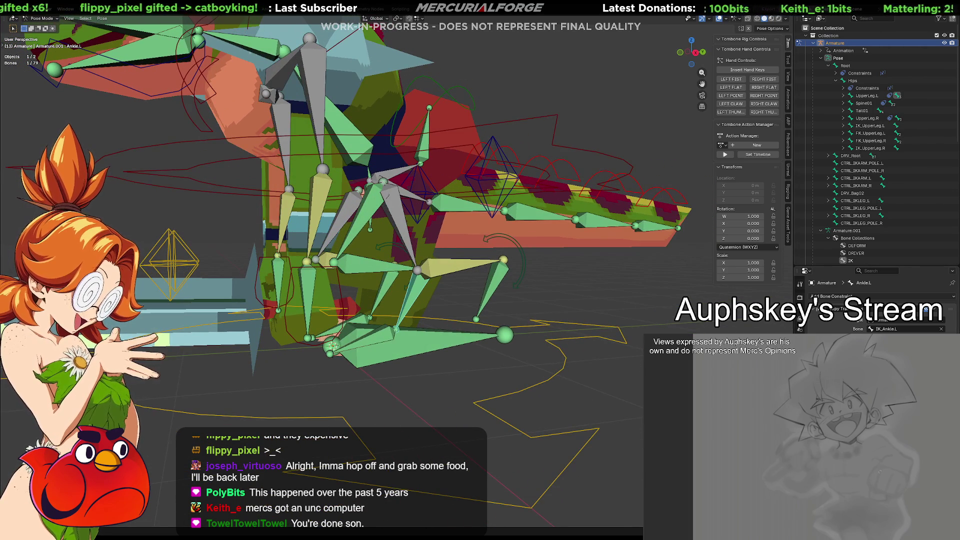
Rotate the FK_Ankle.L bone so the left foot control tilts downward.
{"action": "left_click", "coordinate": [800, 322]}
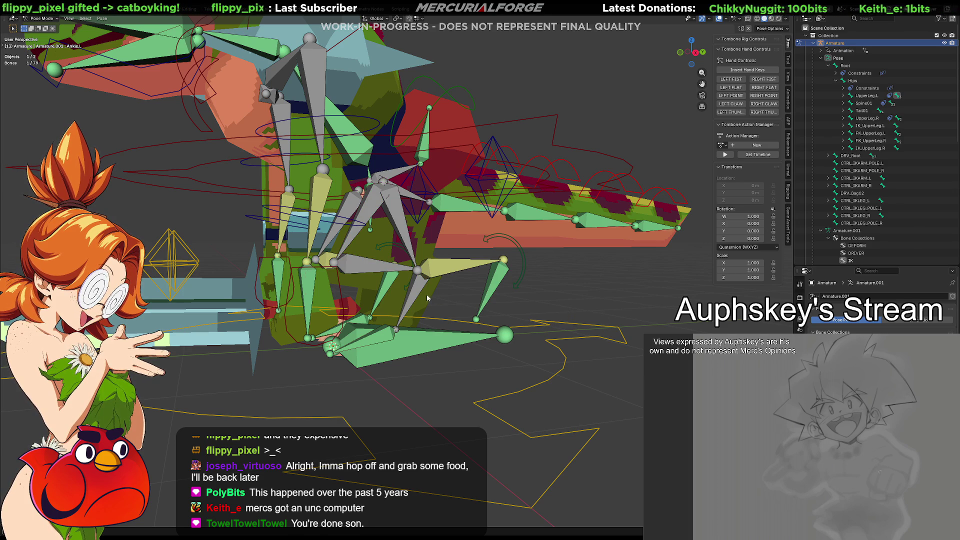
{"action": "middle_click_drag", "start_coordinate": [420, 294], "coordinate": [420, 295]}
{"action": "left_click", "coordinate": [408, 286]}
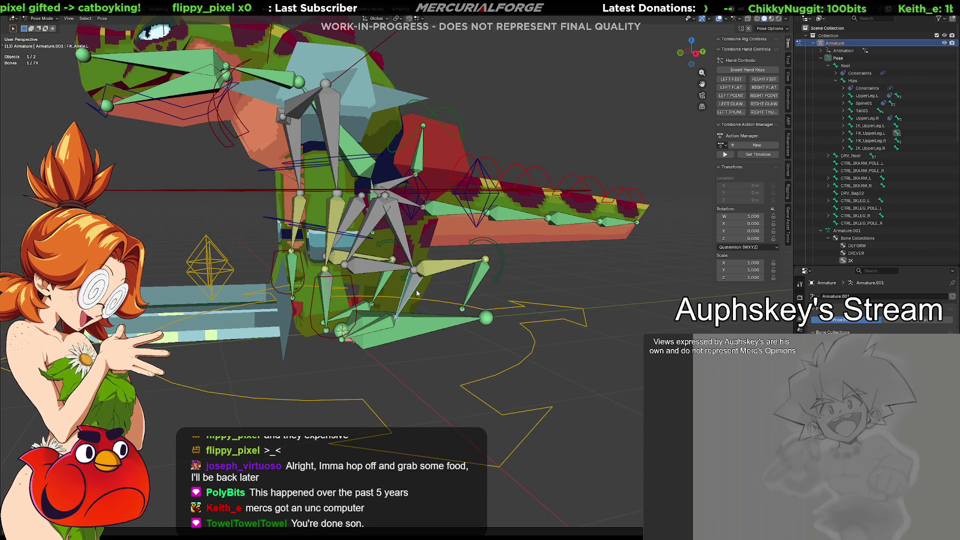
{"action": "key", "text": "r"}
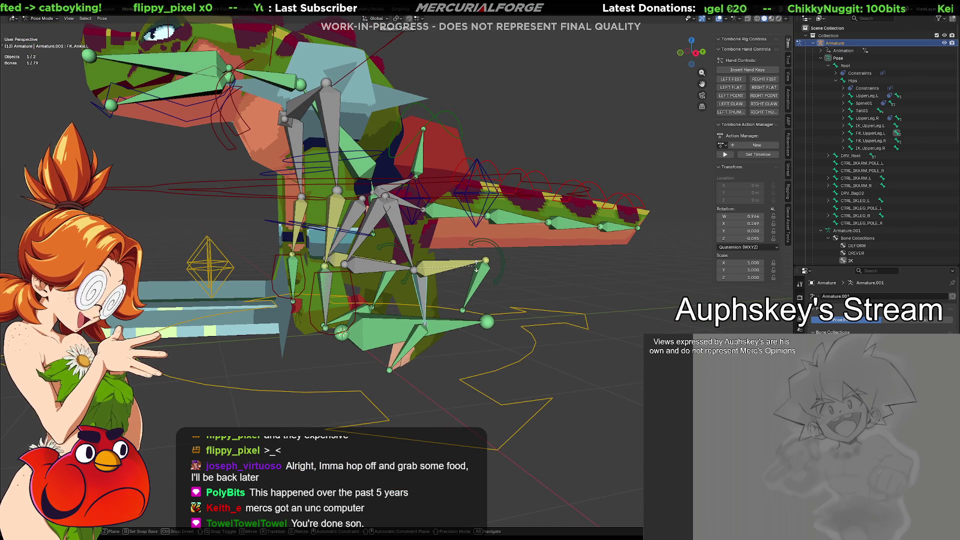
{"action": "left_click", "coordinate": [478, 273]}
Check FK_Ankle.L's bone constraints, then reselect Ankle.L and reframe the view.
{"action": "middle_click_drag", "start_coordinate": [478, 274], "coordinate": [492, 309]}
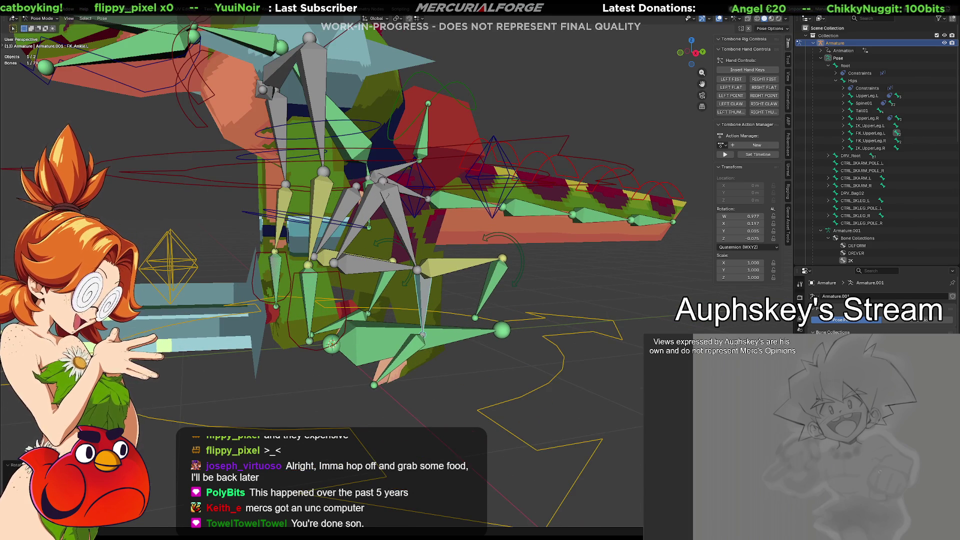
{"action": "left_click", "coordinate": [799, 327]}
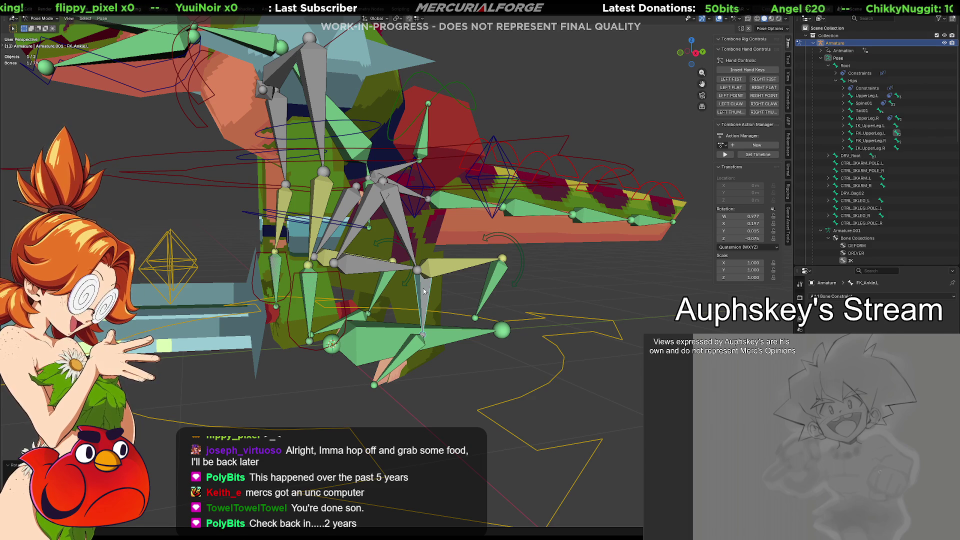
{"action": "left_click", "coordinate": [422, 288]}
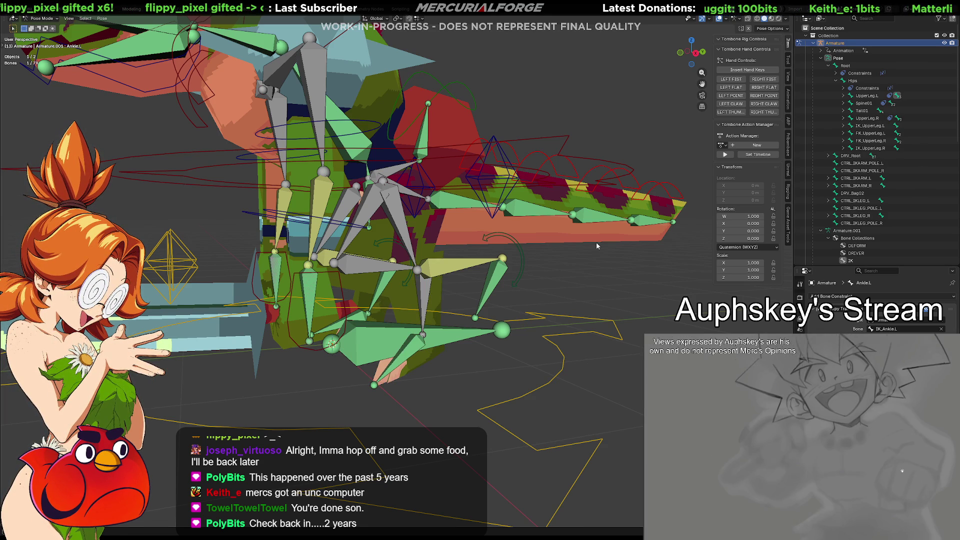
{"action": "middle_click_drag", "start_coordinate": [544, 266], "coordinate": [582, 294], "text": "shift"}
{"action": "scroll", "coordinate": [582, 294], "scroll_direction": "up", "scroll_amount": 4}
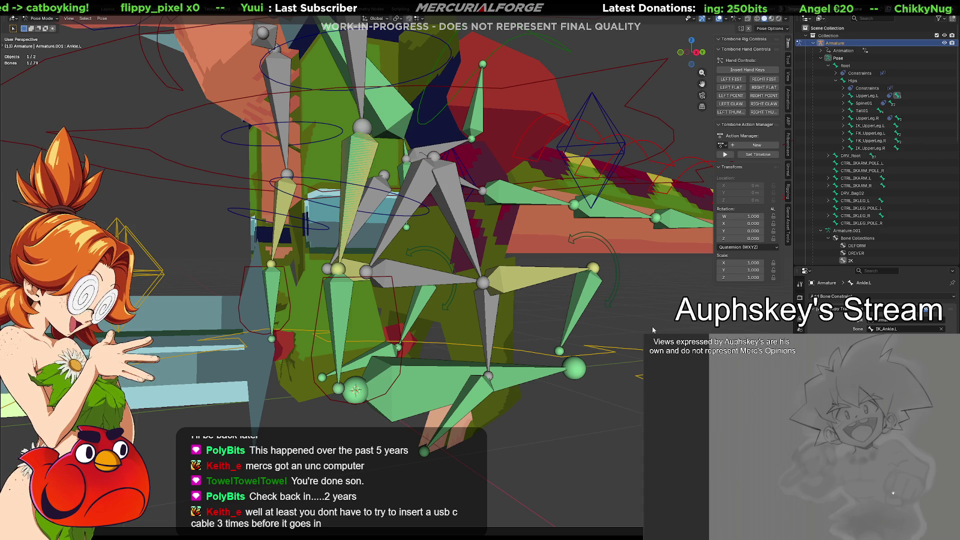
{"action": "mouse_move", "coordinate": [645, 329]}
{"action": "middle_mouse_down"}
{"action": "mouse_move", "coordinate": [603, 320]}
{"action": "mouse_move", "coordinate": [604, 299]}
{"action": "mouse_move", "coordinate": [545, 309]}
{"action": "mouse_move", "coordinate": [572, 308]}
{"action": "middle_mouse_up"}
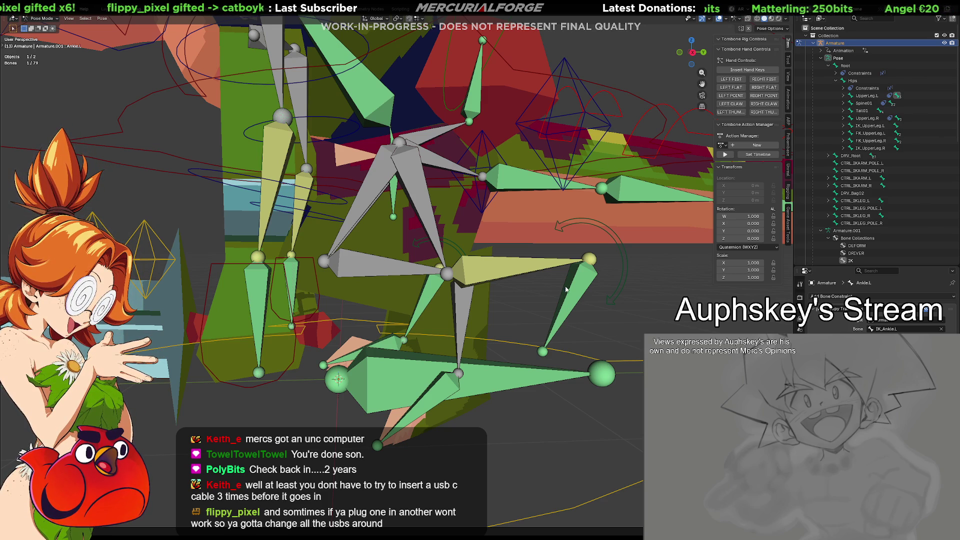
Change the Bone target of Ankle.L's Copy Transforms constraint from IK_Ankle.L to FK_Ankle.L.
{"action": "left_click", "coordinate": [580, 298]}
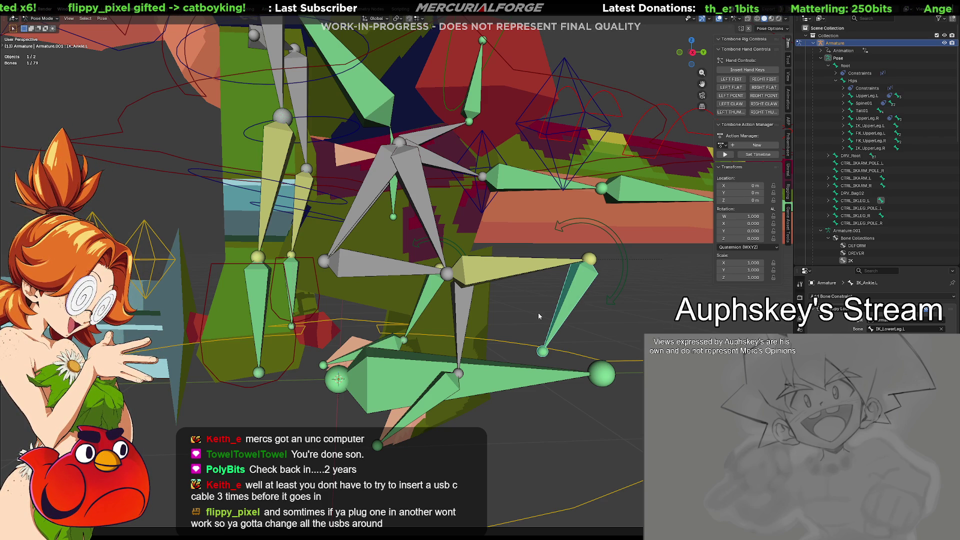
{"action": "left_click", "coordinate": [460, 302]}
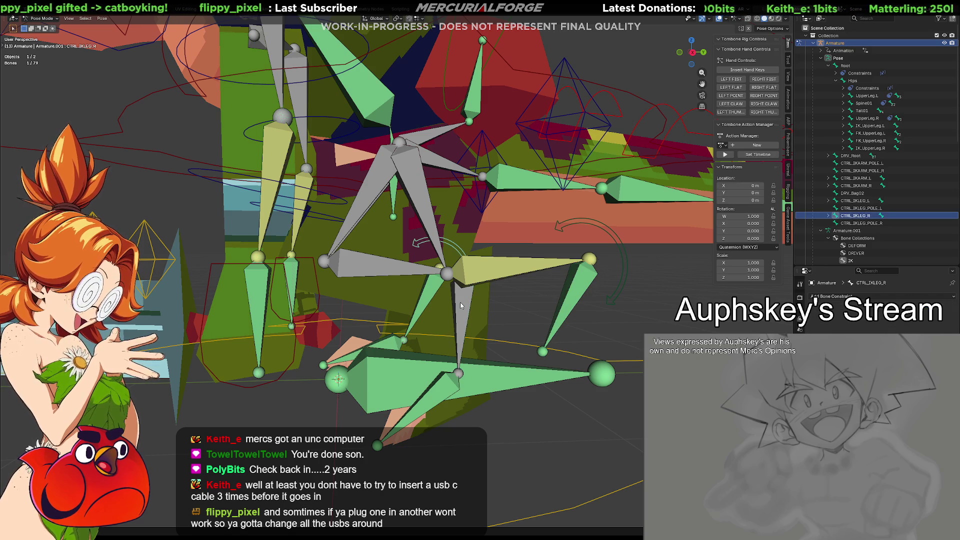
{"action": "left_click", "coordinate": [465, 319]}
{"action": "middle_click_drag", "start_coordinate": [465, 318], "coordinate": [472, 326]}
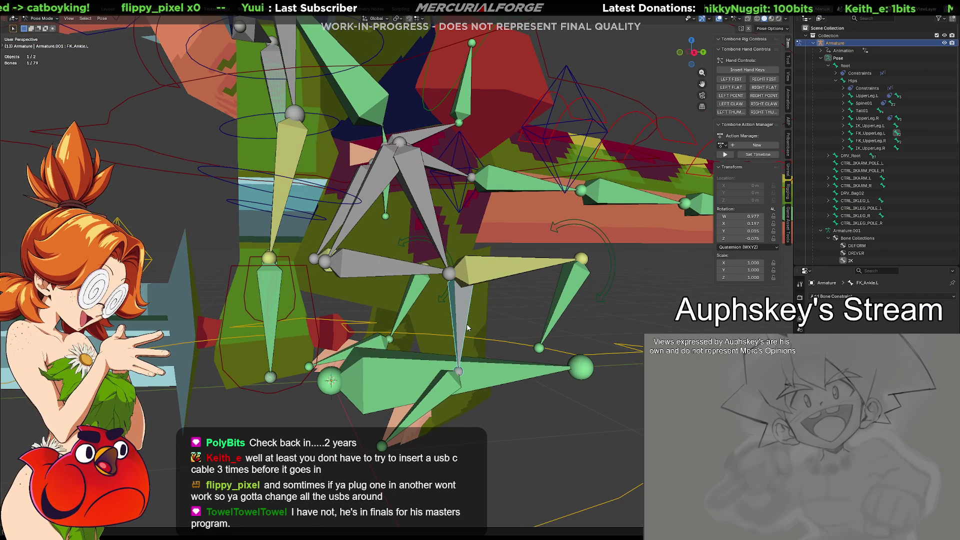
{"action": "left_click", "coordinate": [468, 327]}
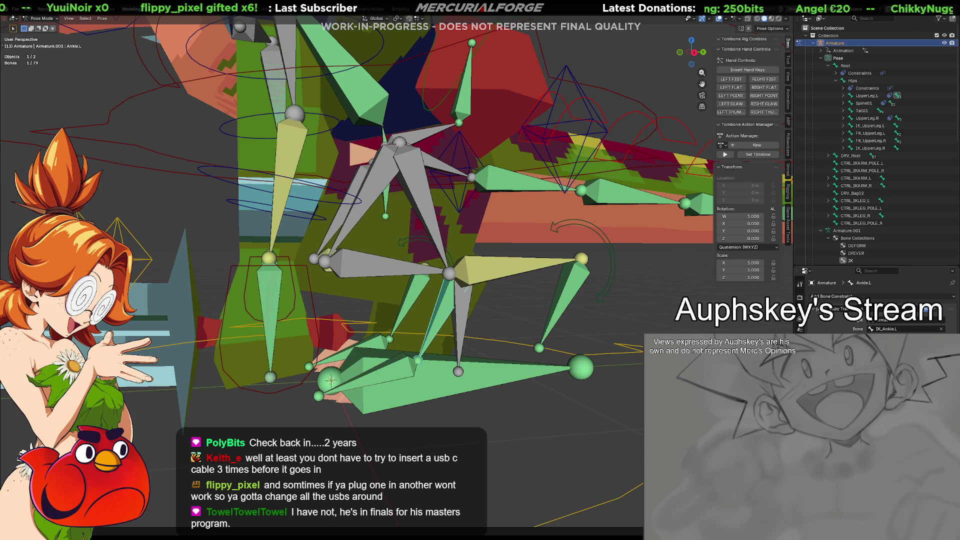
{"action": "middle_click_drag", "start_coordinate": [515, 288], "coordinate": [523, 289]}
{"action": "left_click", "coordinate": [895, 329]}
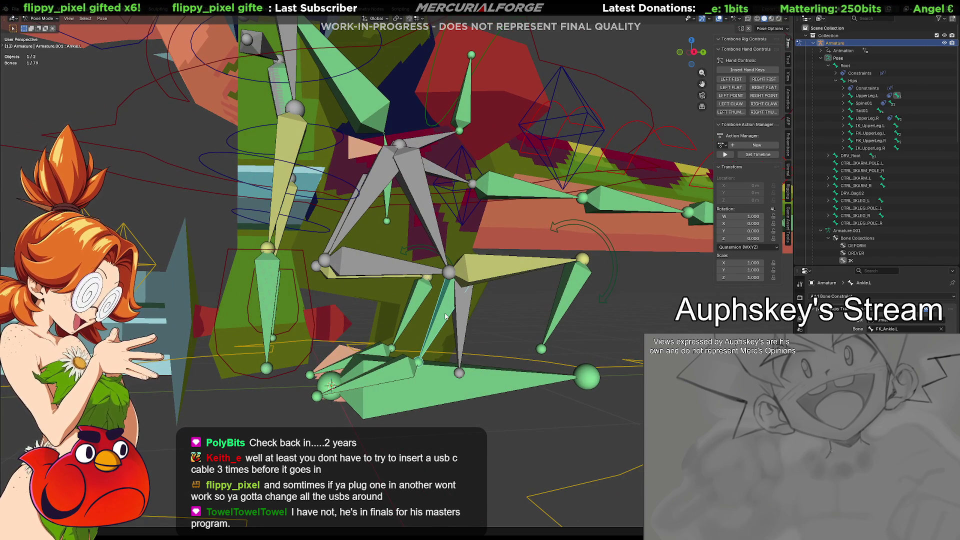
Select IK_Ankle.L and Ankle.L together and bring up the Add Constraint (with Targets) menu.
{"action": "left_click", "coordinate": [570, 291]}
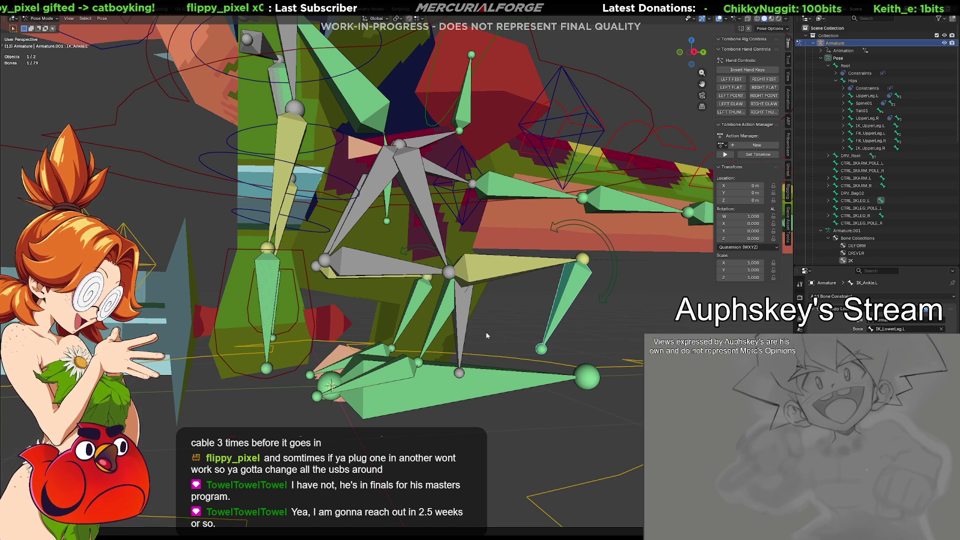
{"action": "left_click", "coordinate": [445, 309]}
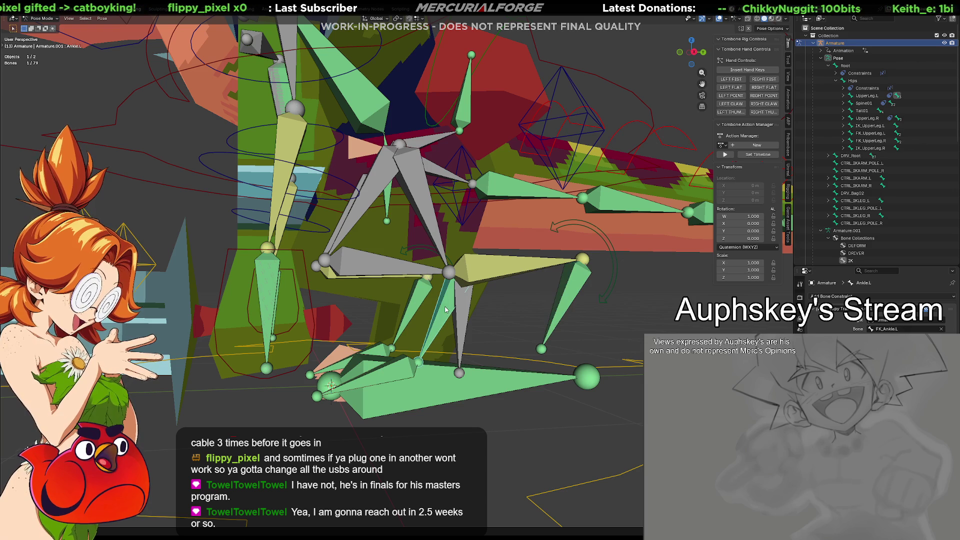
{"action": "left_click", "coordinate": [545, 295]}
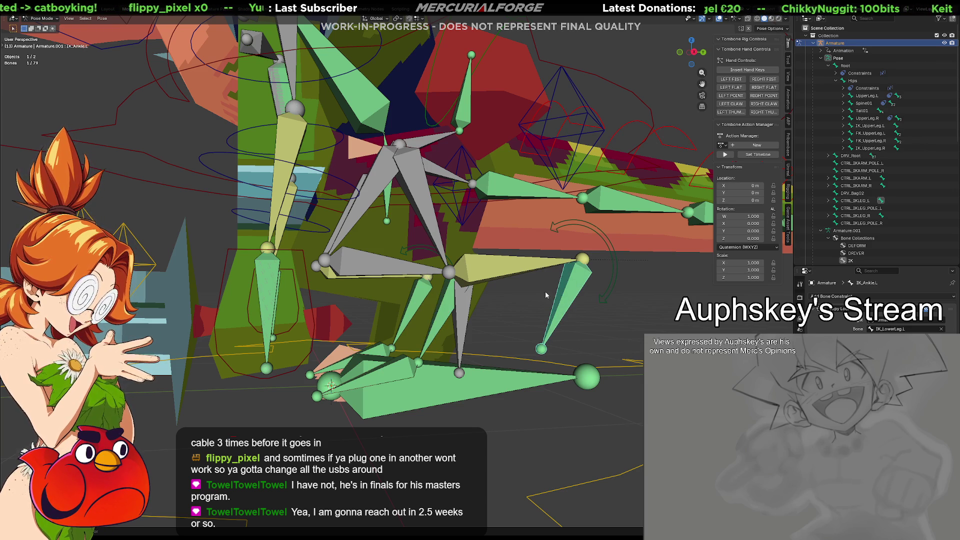
{"action": "left_click", "coordinate": [447, 314], "text": "shift"}
{"action": "key", "text": "shift+ctrl+c"}
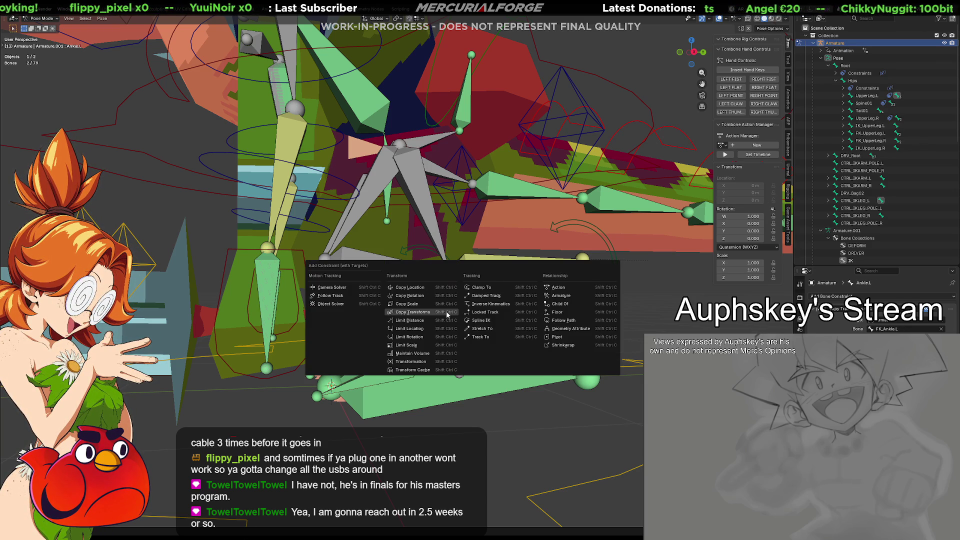
{"action": "key", "text": "Escape"}
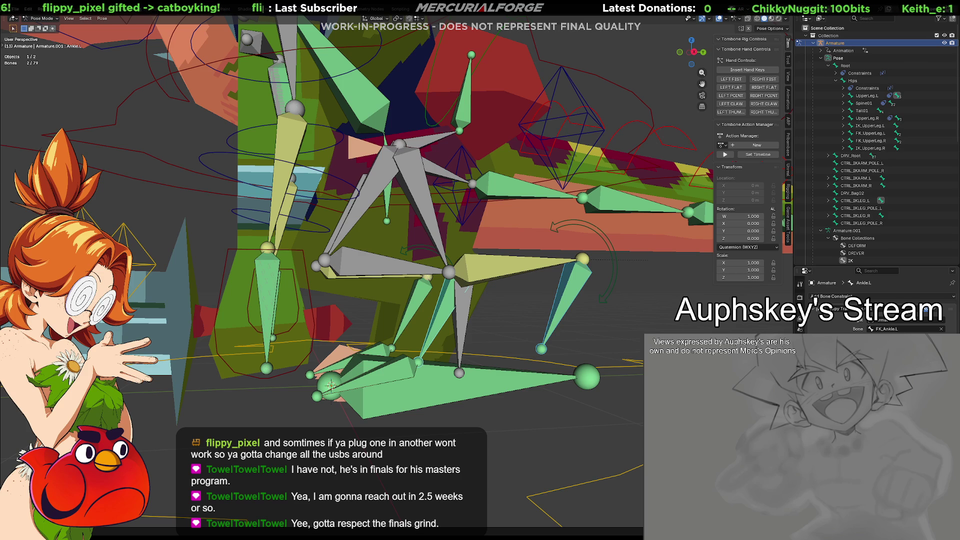
{"action": "middle_click_drag", "start_coordinate": [625, 334], "coordinate": [571, 352]}
{"action": "left_click", "coordinate": [553, 342]}
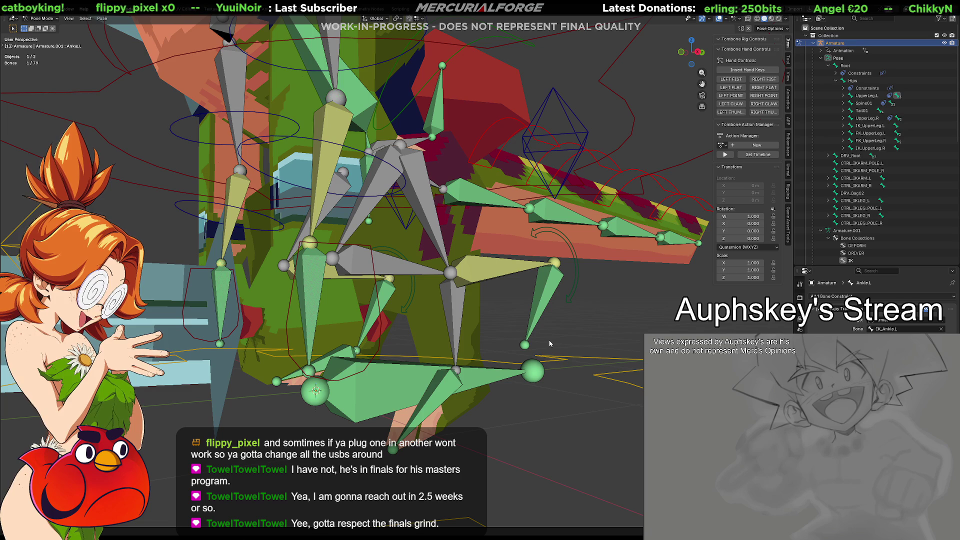
{"action": "left_click", "coordinate": [550, 343]}
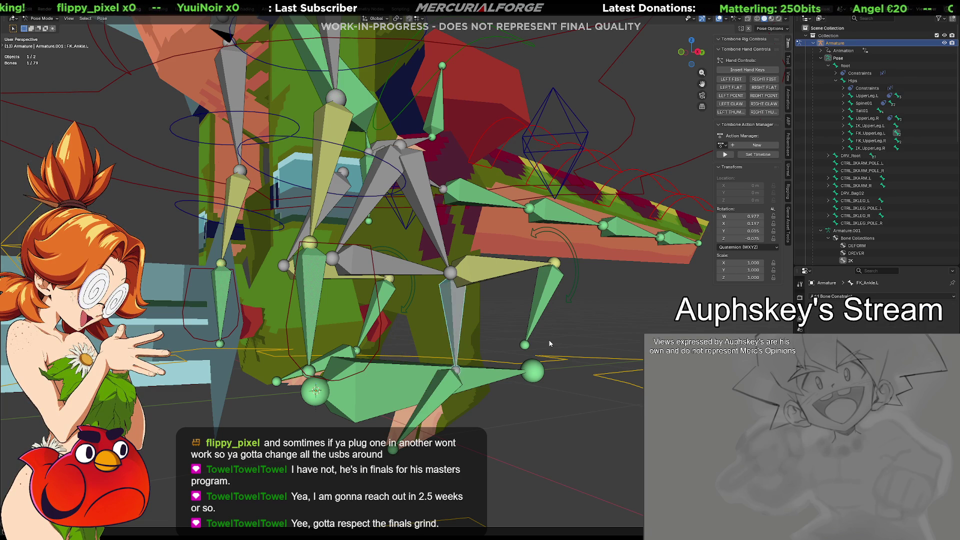
{"action": "left_click", "coordinate": [549, 343]}
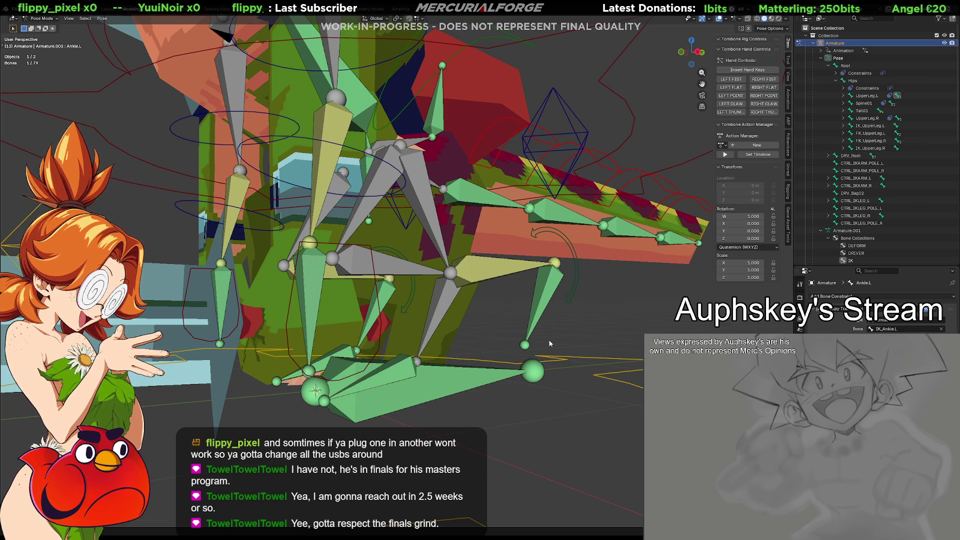
{"action": "middle_click_drag", "start_coordinate": [558, 360], "coordinate": [524, 367]}
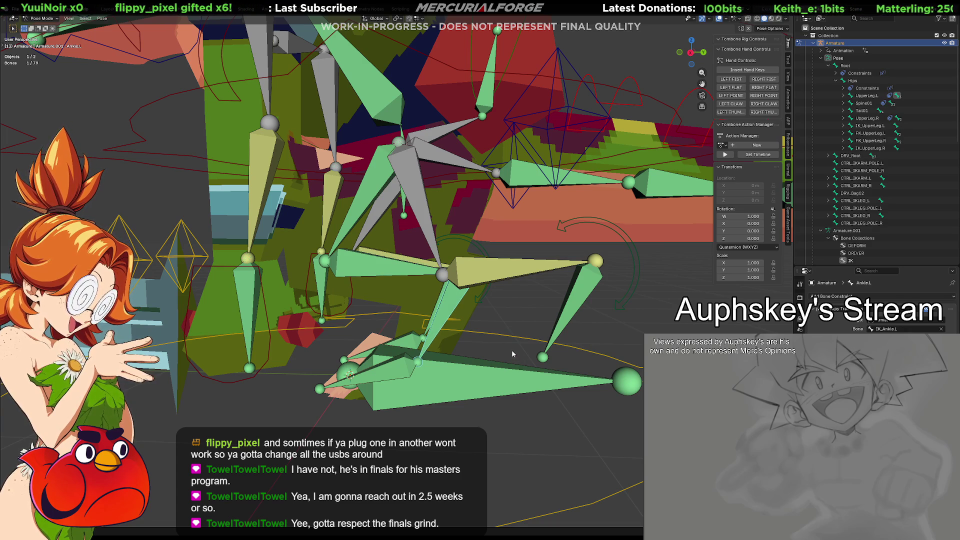
{"action": "middle_click_drag", "start_coordinate": [512, 349], "coordinate": [492, 351]}
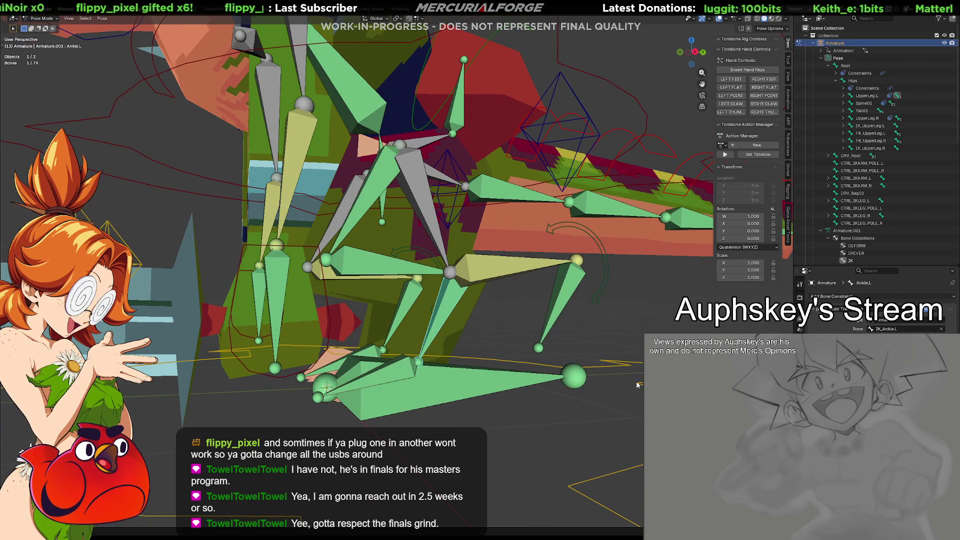
{"action": "left_click", "coordinate": [602, 372]}
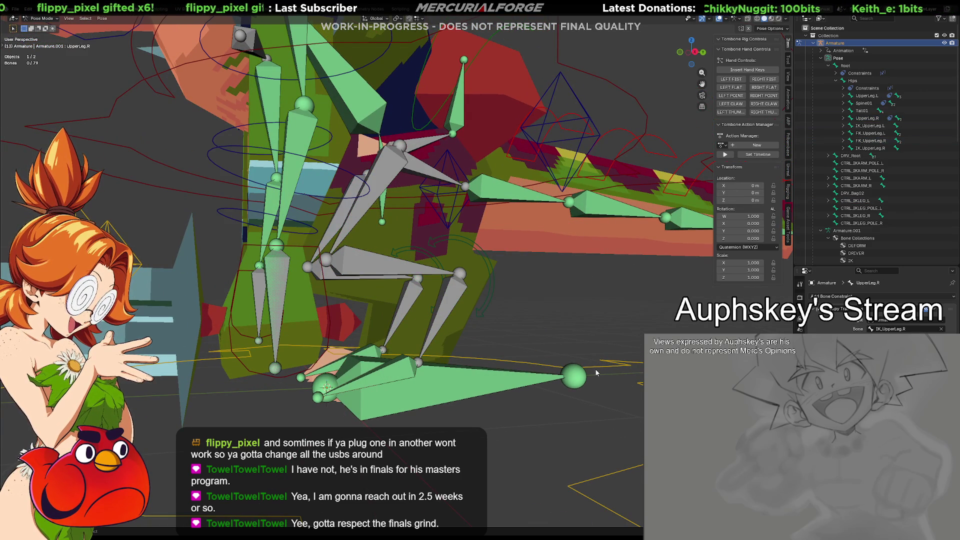
{"action": "left_click", "coordinate": [596, 372]}
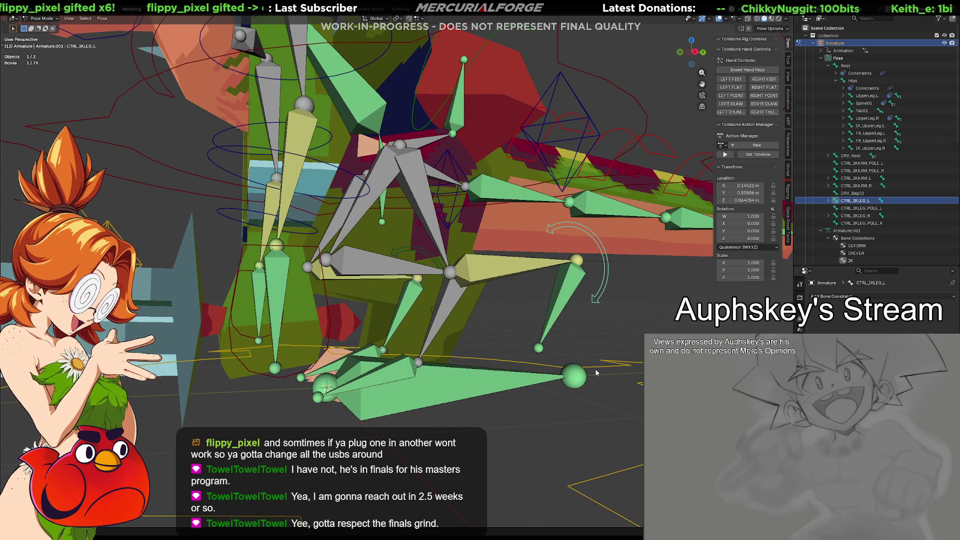
{"action": "left_click", "coordinate": [444, 303]}
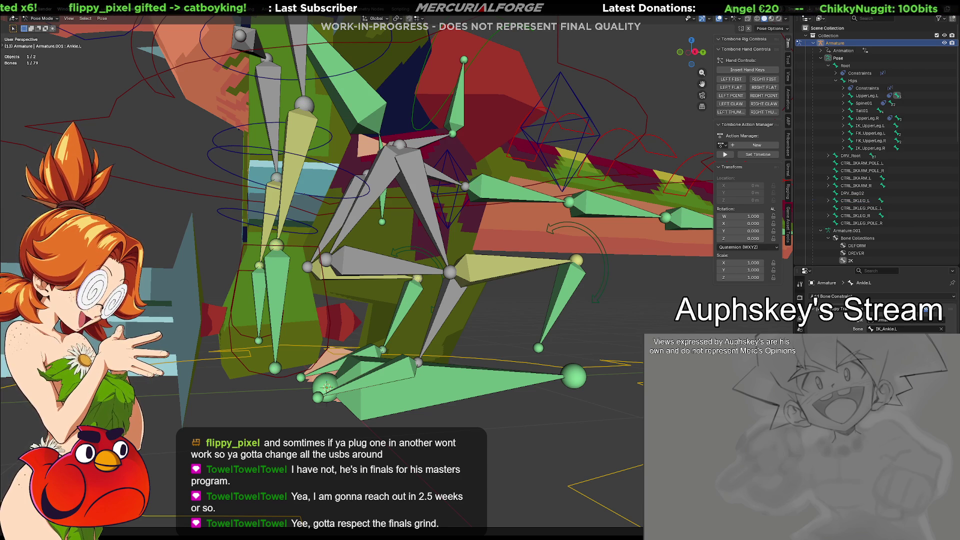
{"action": "double_click", "coordinate": [933, 329]}
{"action": "left_click", "coordinate": [941, 329]}
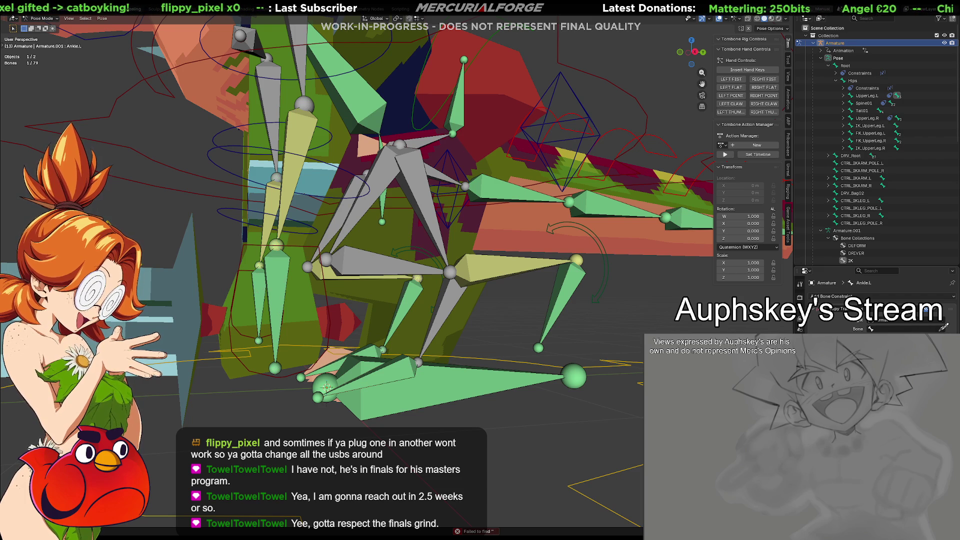
{"action": "left_click", "coordinate": [566, 283]}
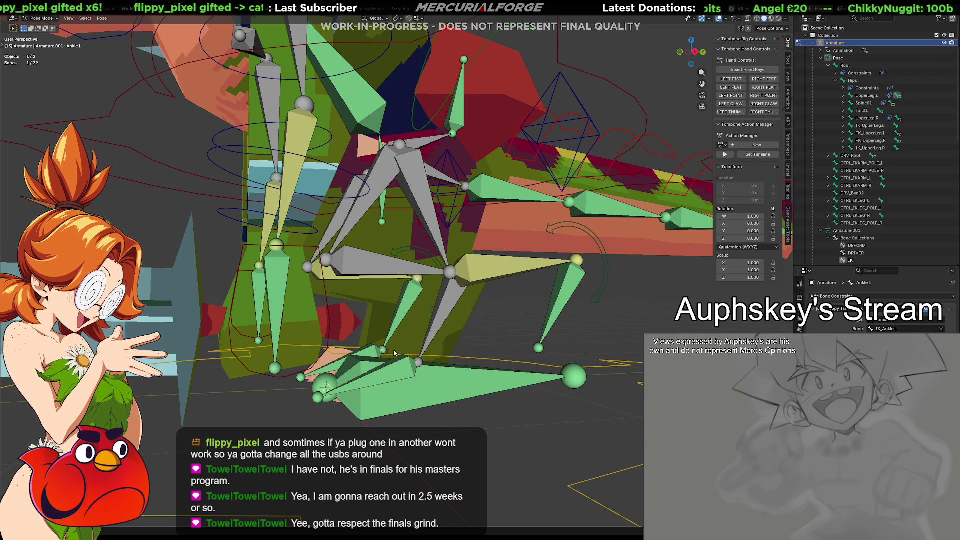
{"action": "left_click", "coordinate": [418, 196]}
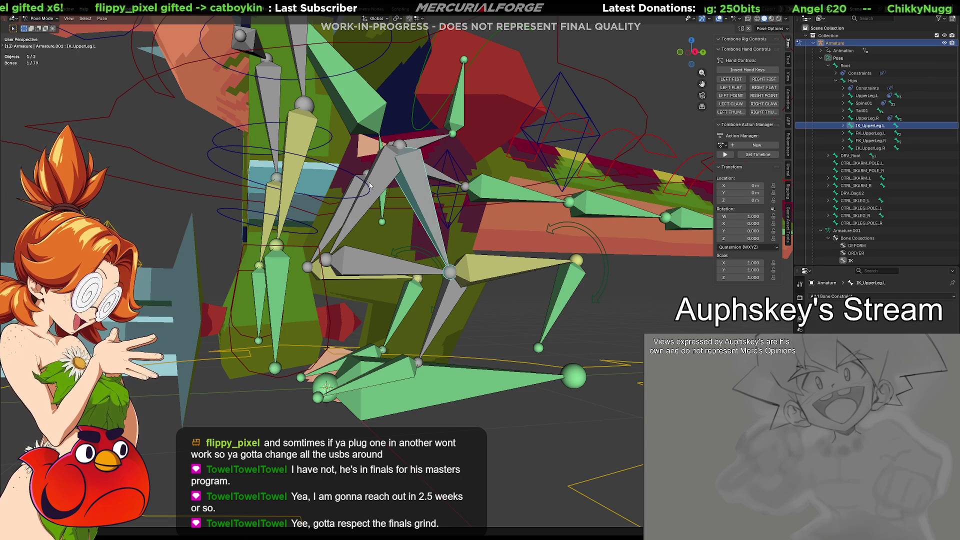
{"action": "left_click", "coordinate": [382, 176]}
{"action": "left_click", "coordinate": [382, 176]}
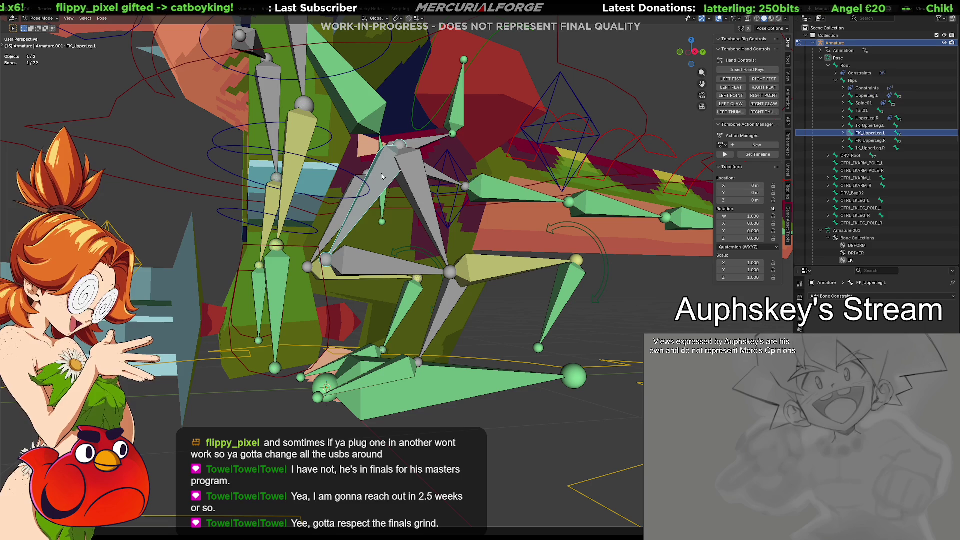
{"action": "left_click", "coordinate": [382, 176]}
{"action": "left_click", "coordinate": [395, 262]}
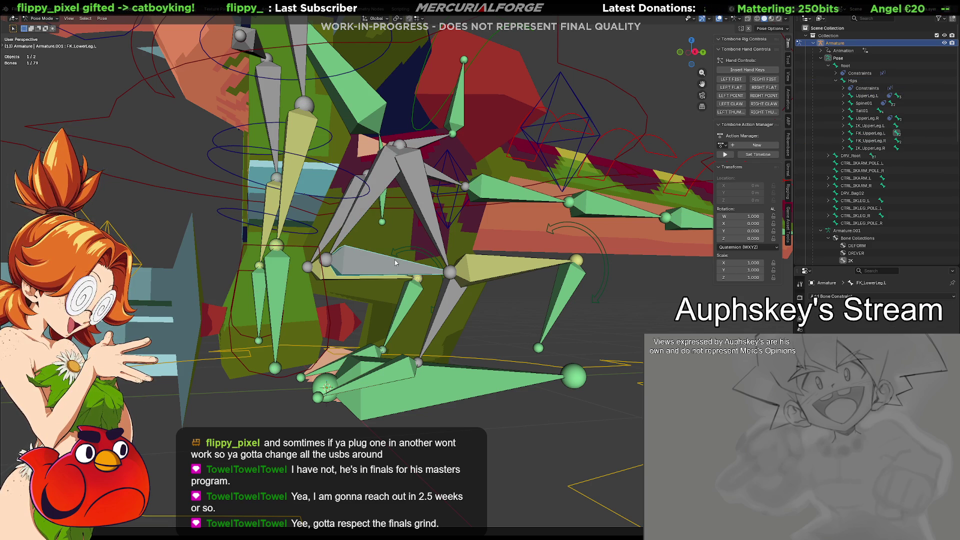
{"action": "left_click", "coordinate": [427, 276]}
{"action": "left_click", "coordinate": [455, 297]}
{"action": "left_click", "coordinate": [455, 297]}
{"action": "left_click", "coordinate": [487, 269]}
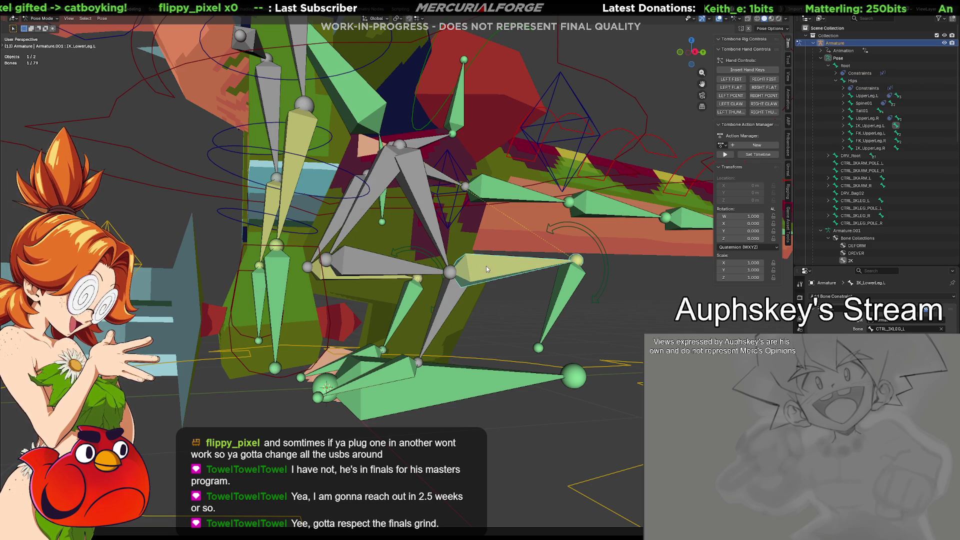
{"action": "left_click", "coordinate": [461, 301]}
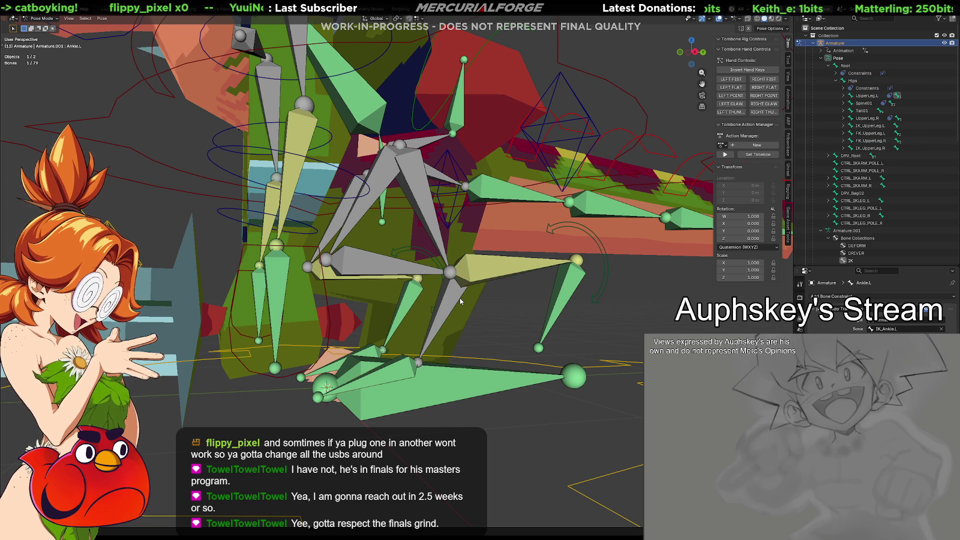
{"action": "left_click", "coordinate": [461, 301]}
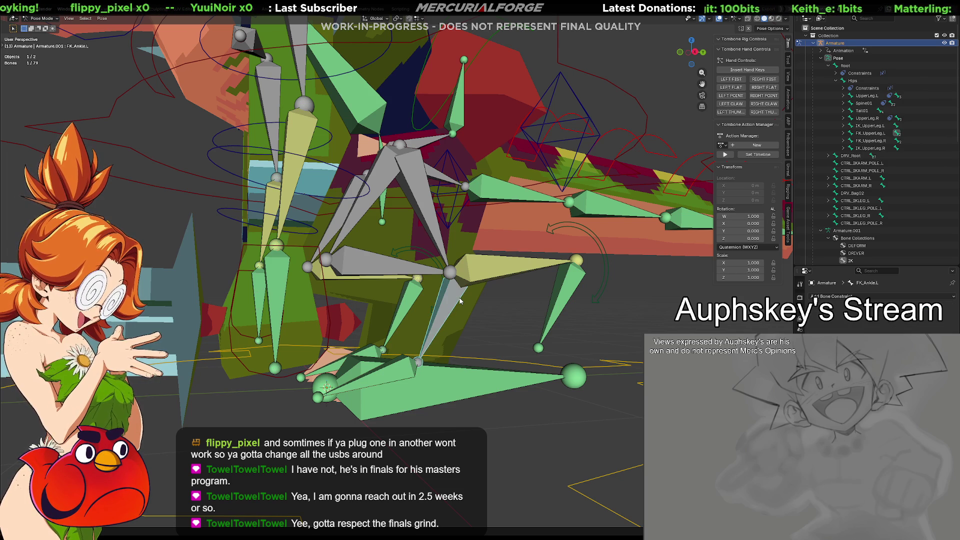
{"action": "left_click", "coordinate": [574, 285]}
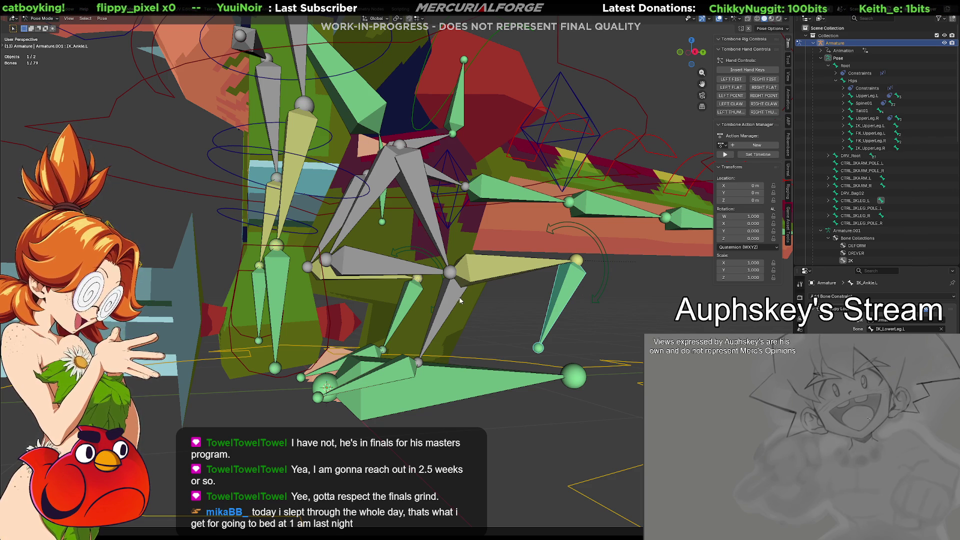
{"action": "left_click", "coordinate": [547, 300]}
{"action": "left_click", "coordinate": [589, 296]}
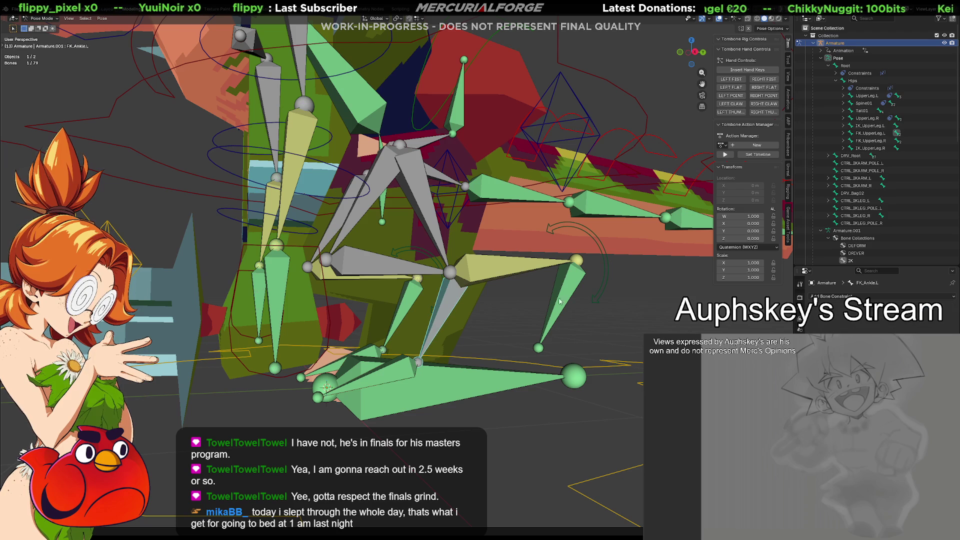
{"action": "left_click", "coordinate": [555, 293]}
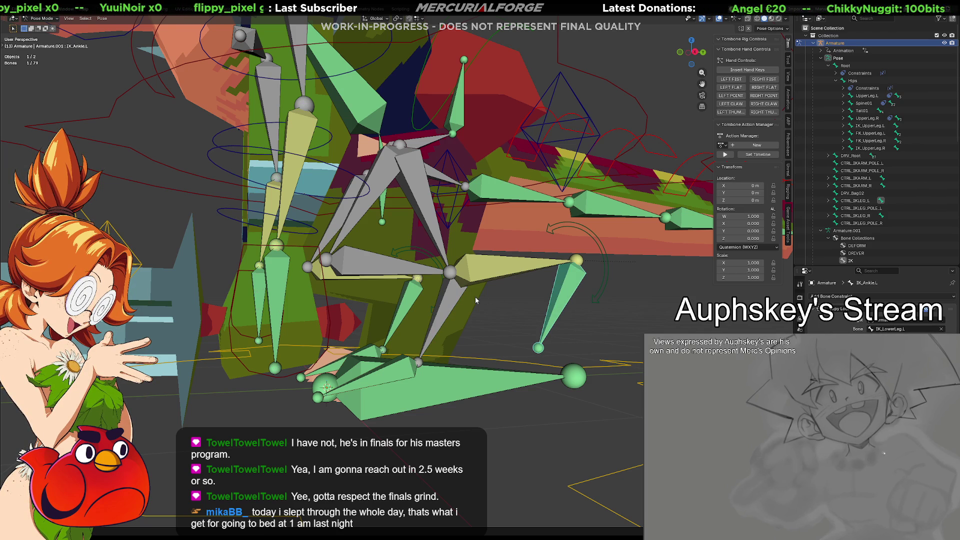
{"action": "left_click", "coordinate": [462, 296]}
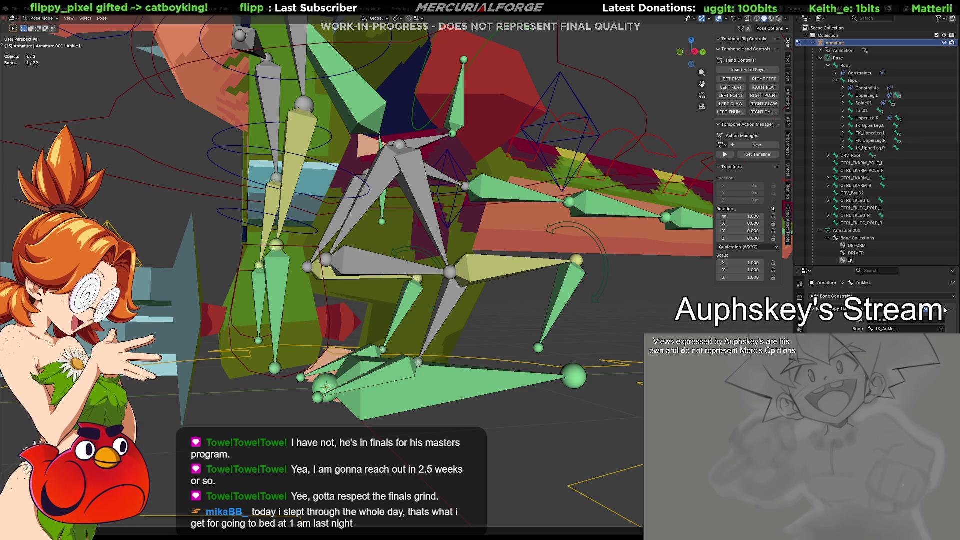
{"action": "left_click", "coordinate": [943, 311]}
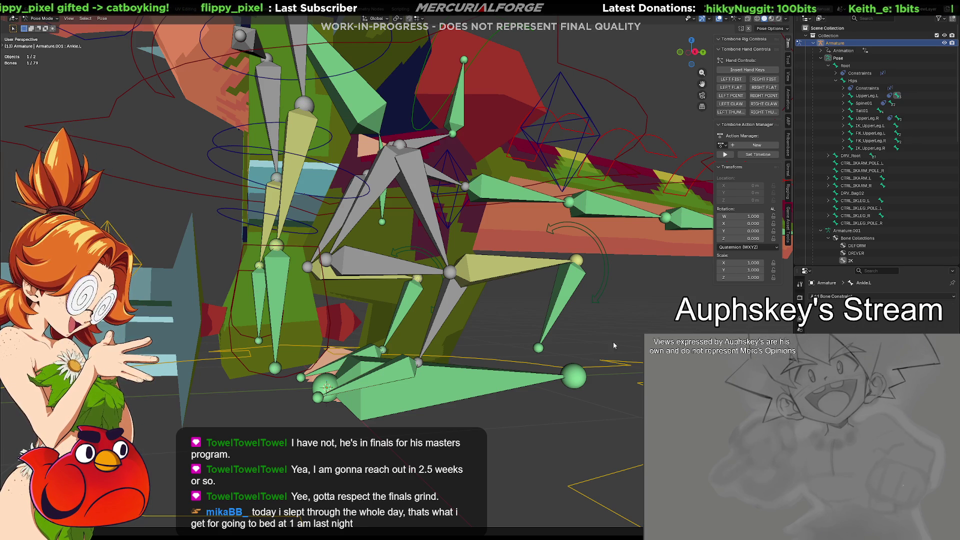
{"action": "key", "text": "ctrl+z"}
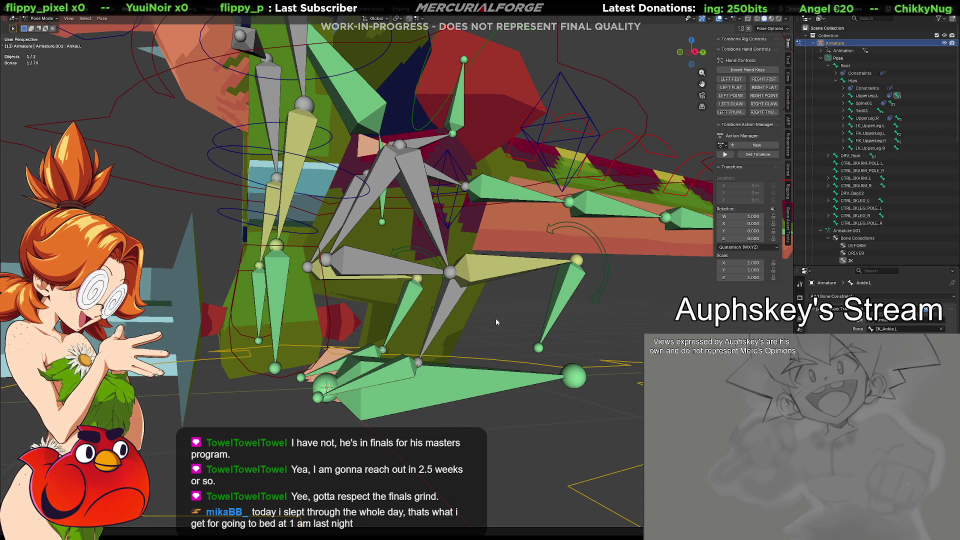
Move the CTRL_IKARM_L arm controller to the right.
{"action": "mouse_move", "coordinate": [527, 340]}
{"action": "middle_mouse_down"}
{"action": "mouse_move", "coordinate": [551, 363]}
{"action": "mouse_move", "coordinate": [540, 348]}
{"action": "mouse_move", "coordinate": [451, 335]}
{"action": "mouse_move", "coordinate": [484, 367]}
{"action": "middle_mouse_up"}
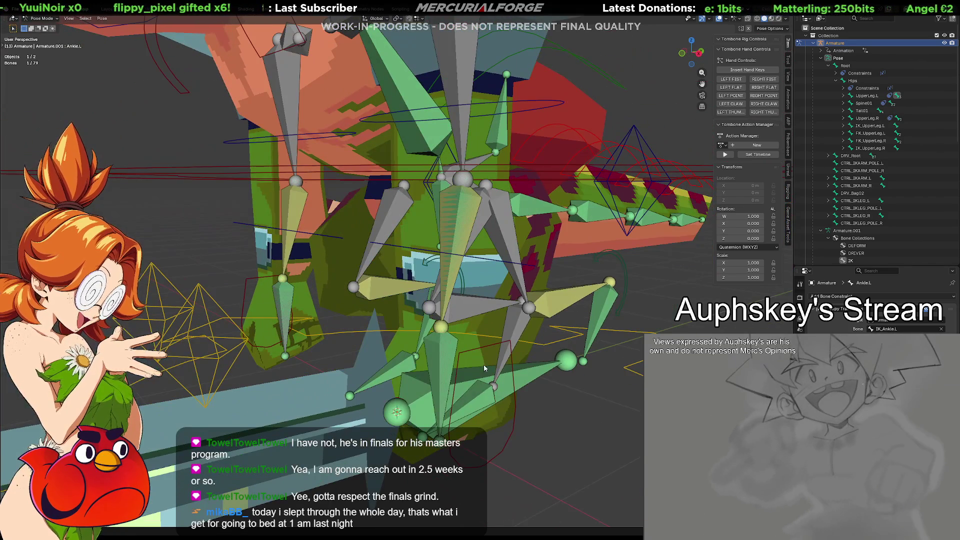
{"action": "left_click", "coordinate": [514, 426]}
{"action": "key", "text": "g"}
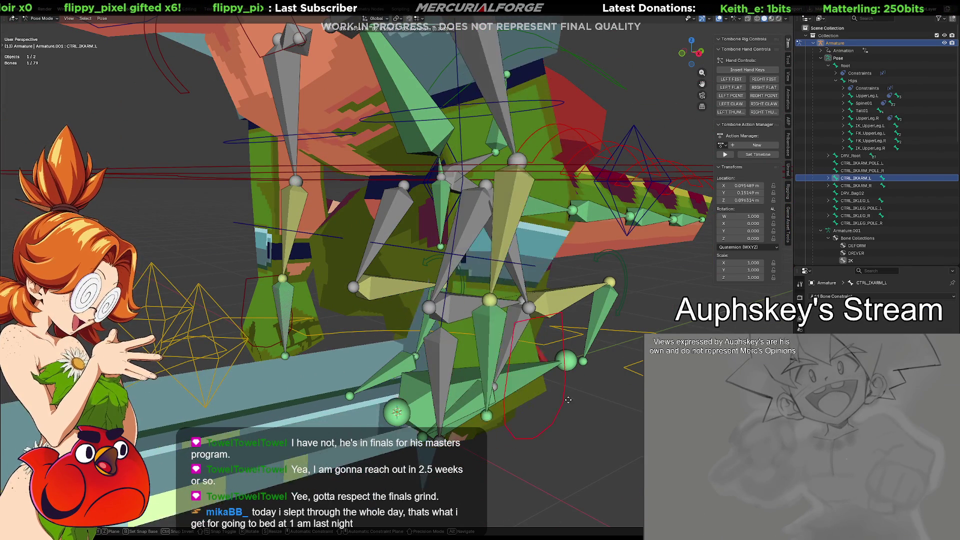
{"action": "left_click", "coordinate": [640, 403]}
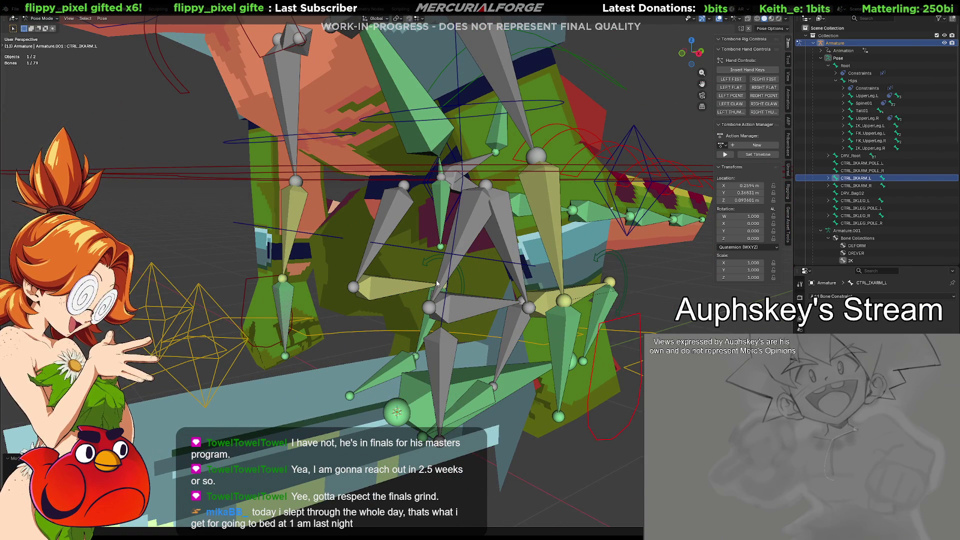
Select FK_Hand.L and display Armature.001's bone collections in the Object Data tab.
{"action": "middle_click_drag", "start_coordinate": [473, 268], "coordinate": [429, 304]}
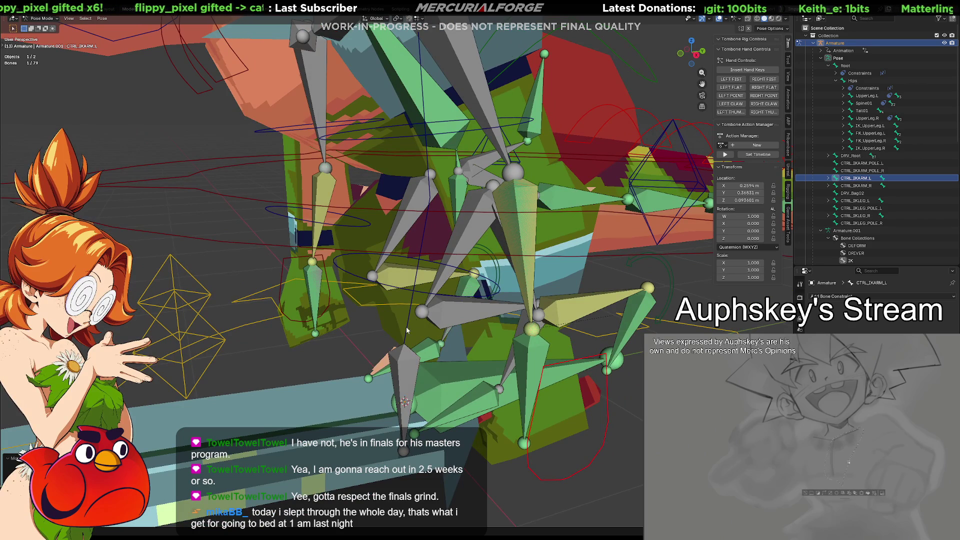
{"action": "middle_click_drag", "start_coordinate": [402, 362], "coordinate": [412, 330]}
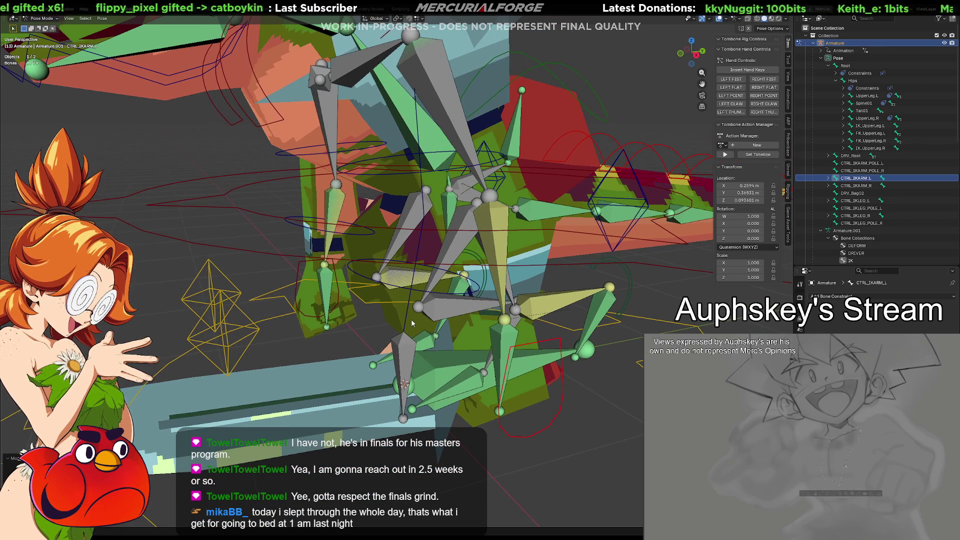
{"action": "left_click", "coordinate": [407, 348]}
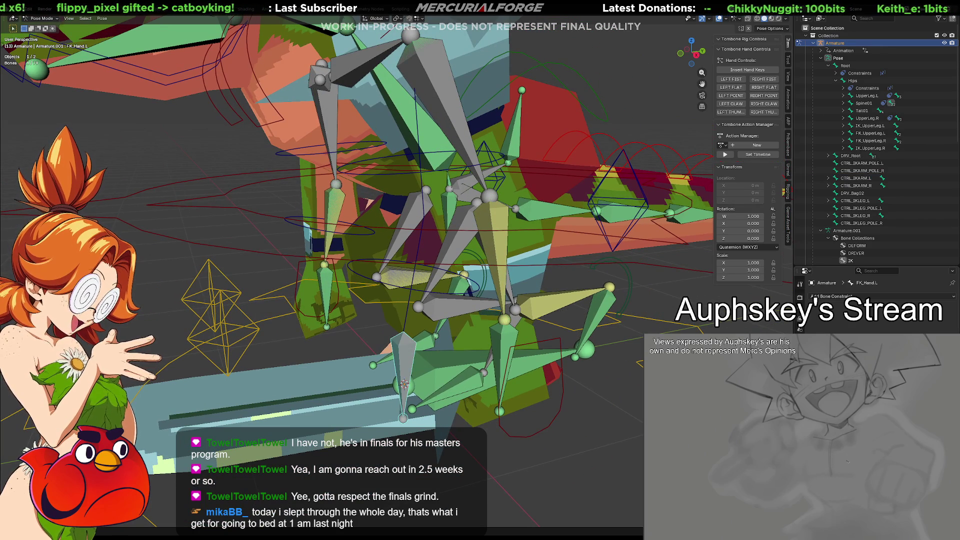
{"action": "left_click", "coordinate": [799, 320]}
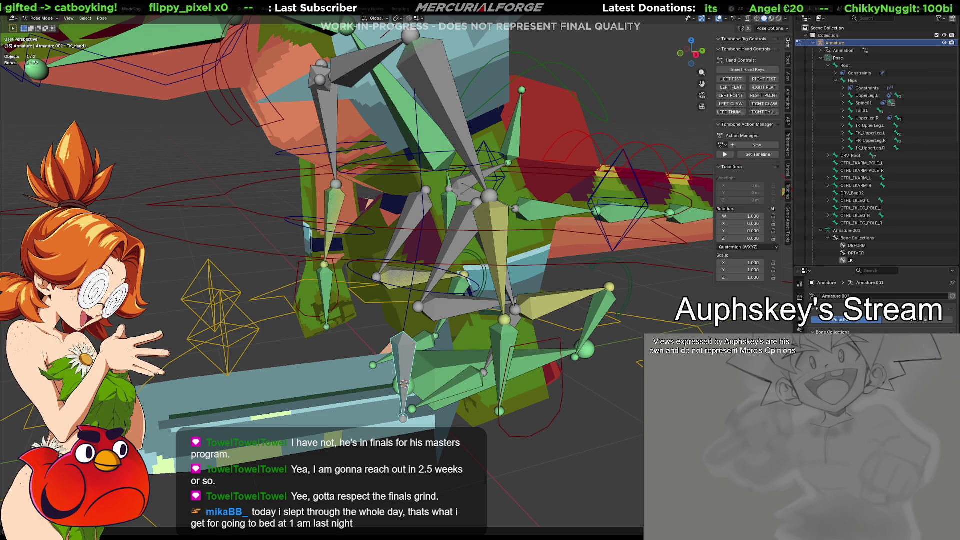
Activate the DEFORM collection and expand Spine01, Spine02 and Clavicle.L to reach UpperArm.L.
{"action": "left_click", "coordinate": [854, 245]}
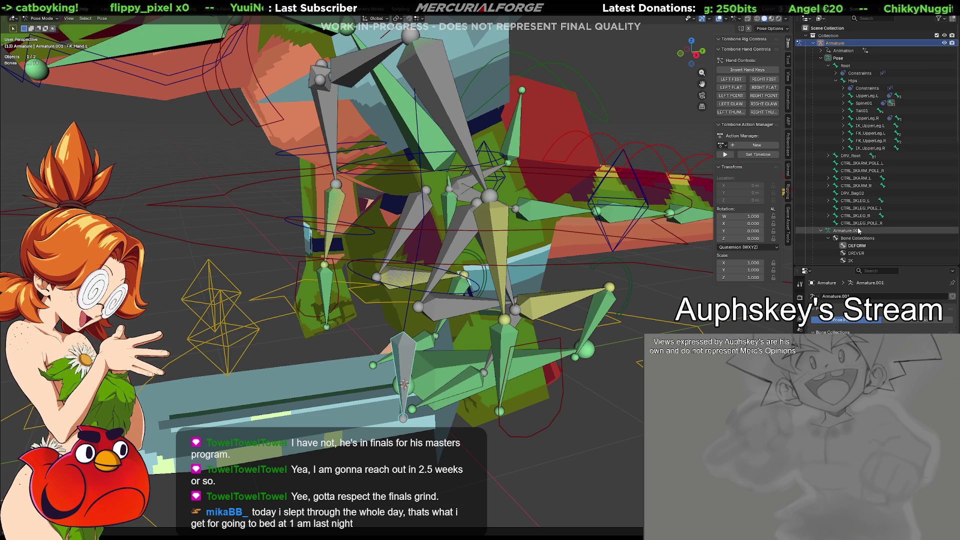
{"action": "left_click", "coordinate": [843, 103]}
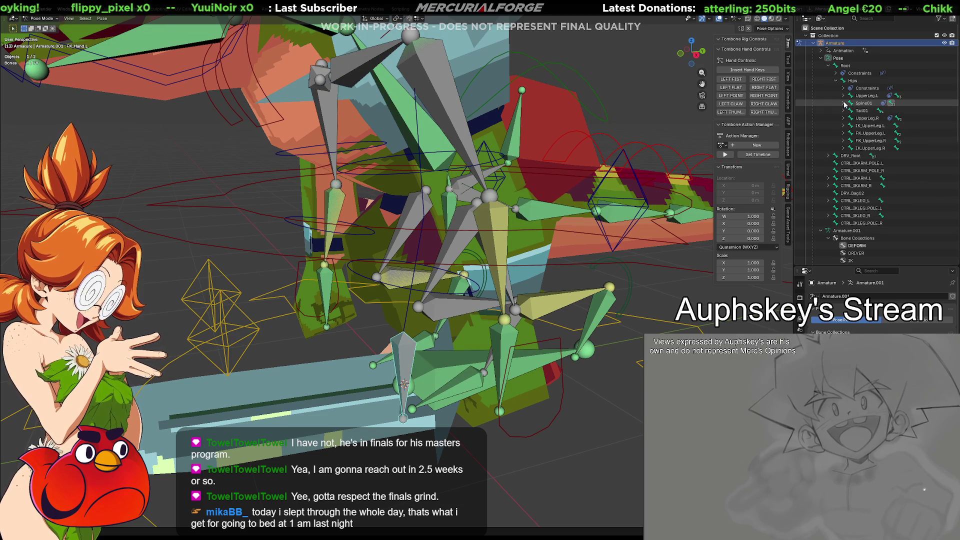
{"action": "left_click", "coordinate": [858, 118]}
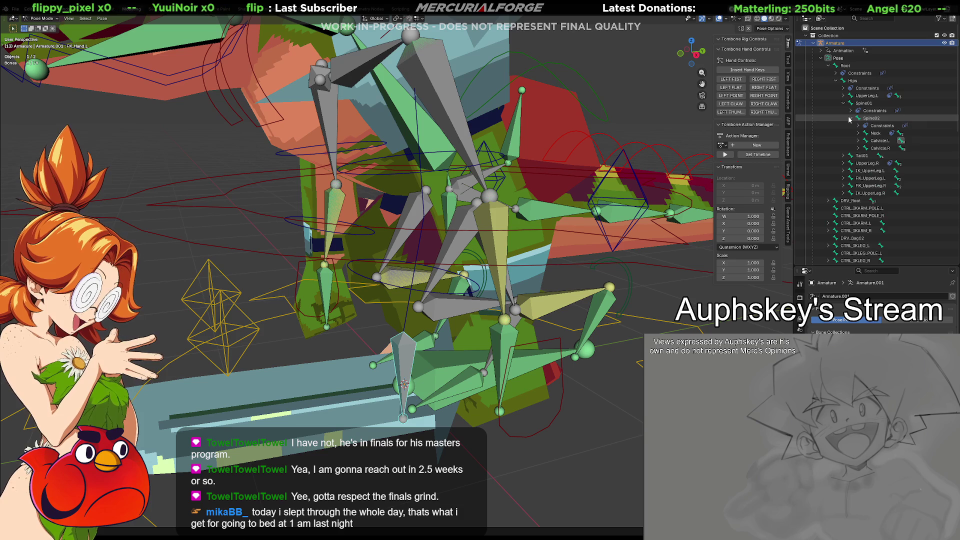
{"action": "left_click", "coordinate": [858, 141]}
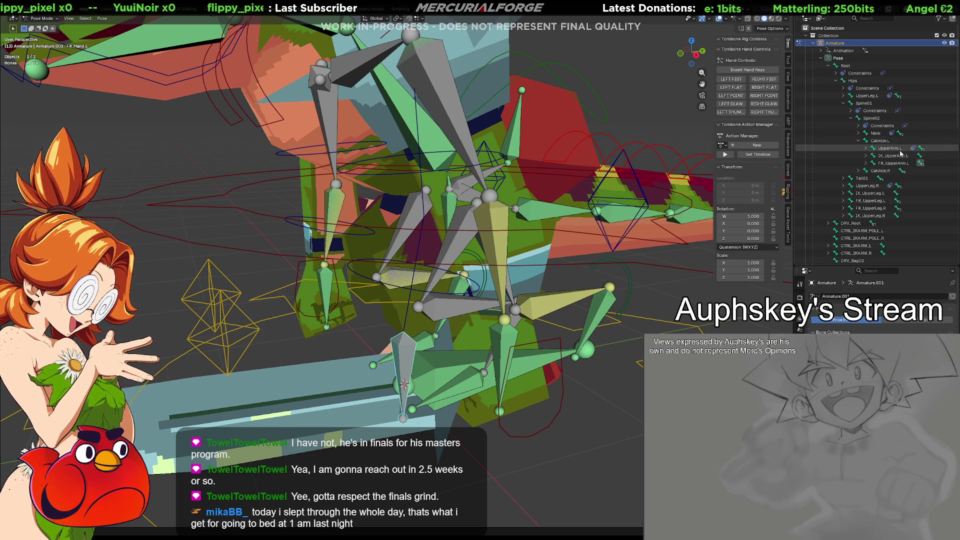
{"action": "left_click", "coordinate": [889, 148]}
{"action": "left_click", "coordinate": [891, 155]}
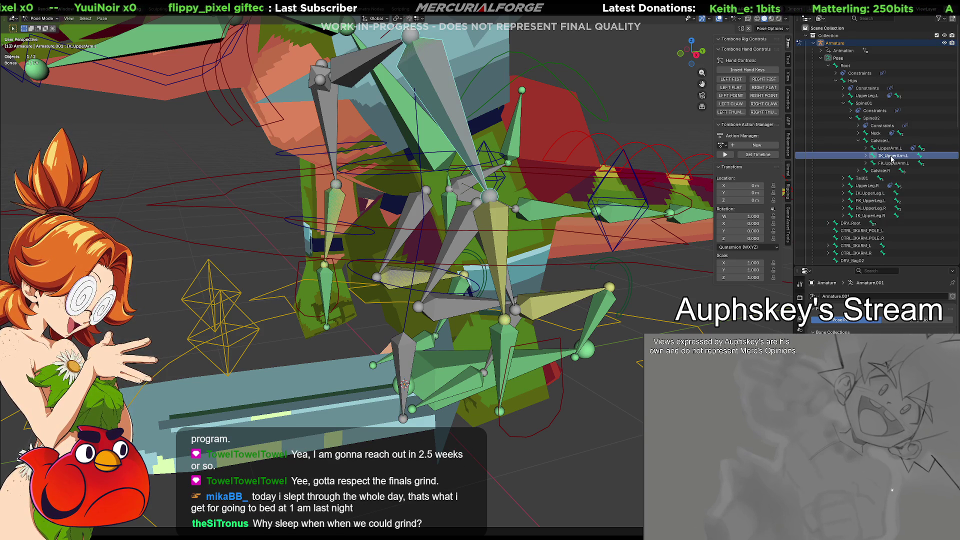
{"action": "left_click", "coordinate": [889, 148]}
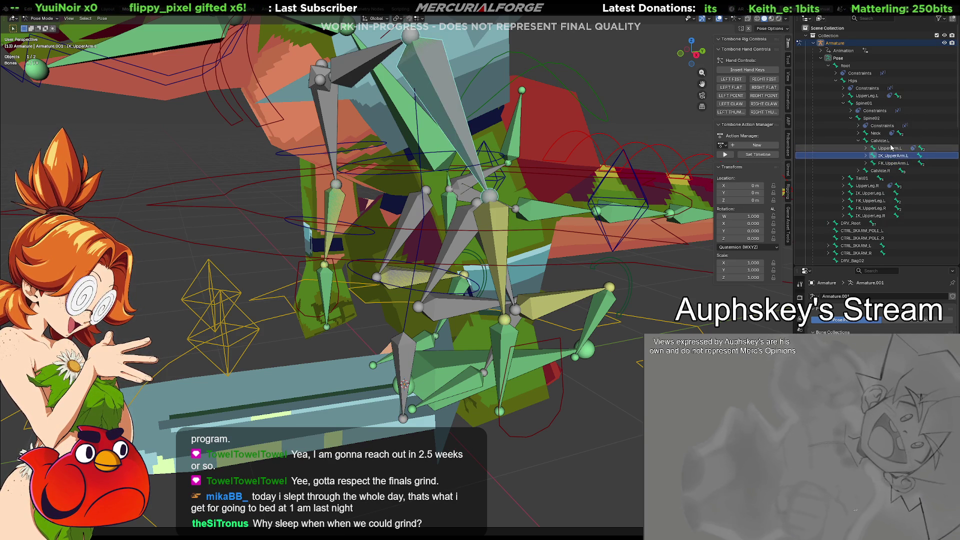
Expand UpperArm.L, show its IK_UpperArm.L constraint, and play the animation.
{"action": "left_click", "coordinate": [866, 148]}
{"action": "left_click", "coordinate": [890, 164]}
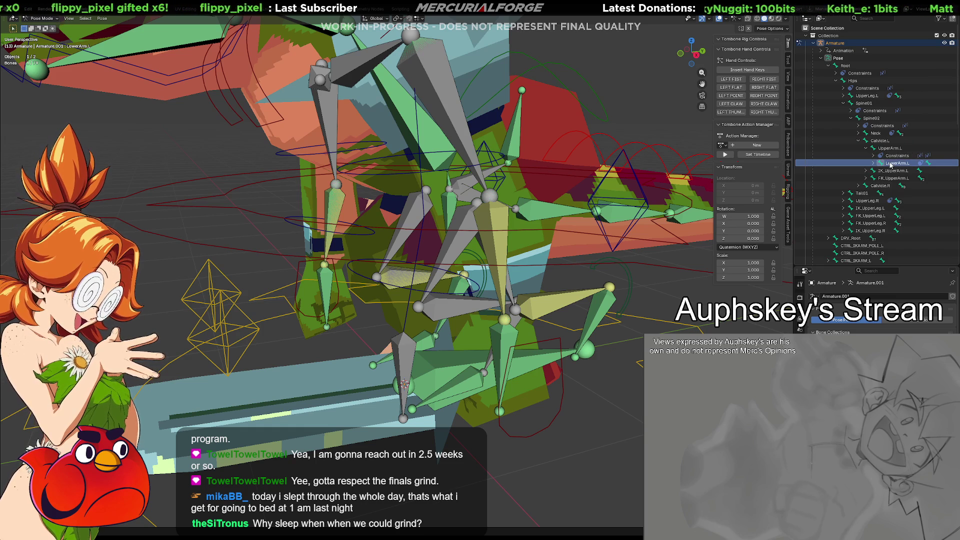
{"action": "key", "text": "Up"}
{"action": "key", "text": "Up"}
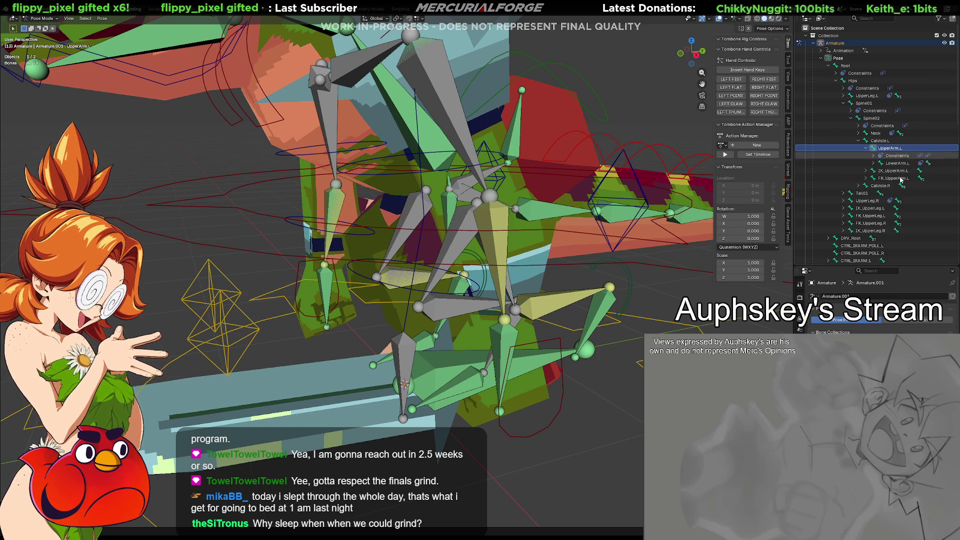
{"action": "left_click", "coordinate": [799, 330]}
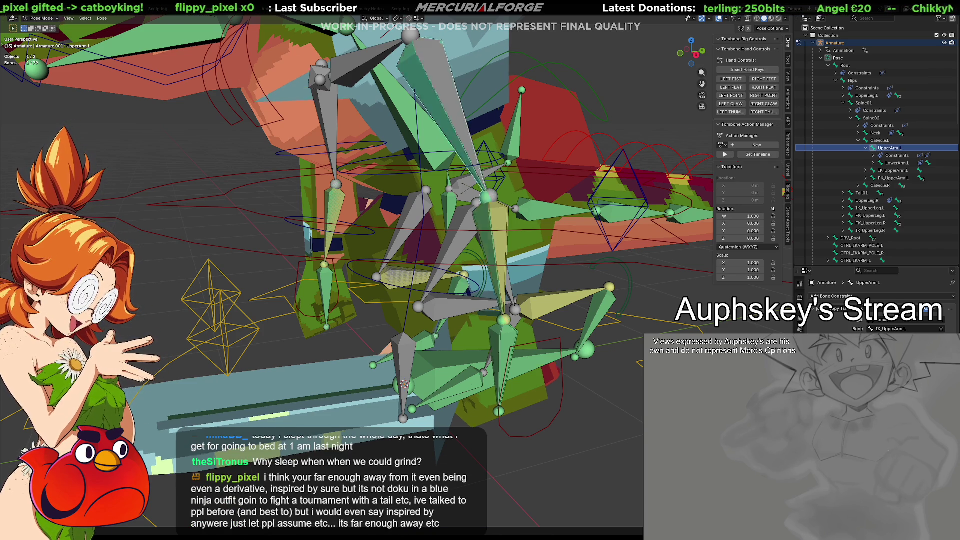
{"action": "key", "text": "space"}
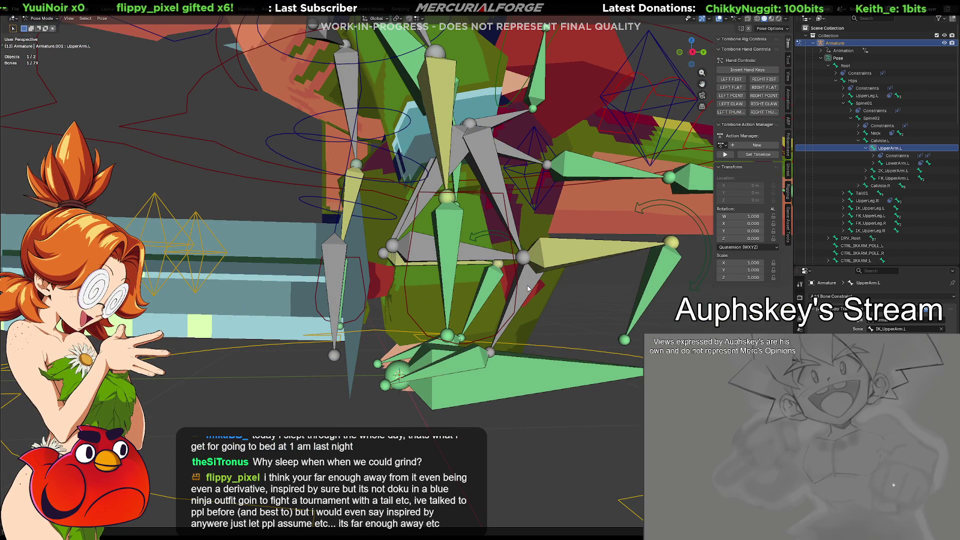
Select the FK_Ankle.L bone that overlaps Ankle.L in the left leg to view its constraints.
{"action": "left_click", "coordinate": [527, 288]}
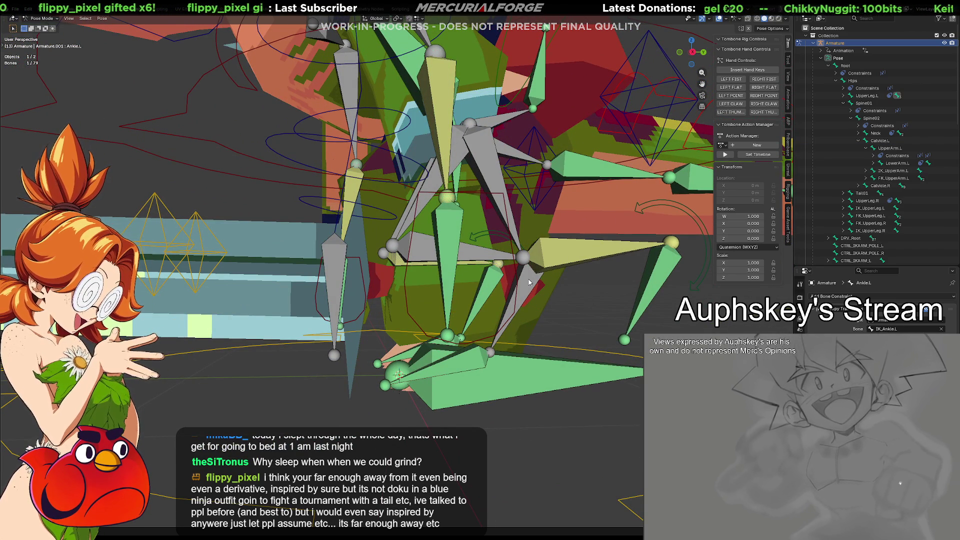
{"action": "left_click", "coordinate": [533, 279]}
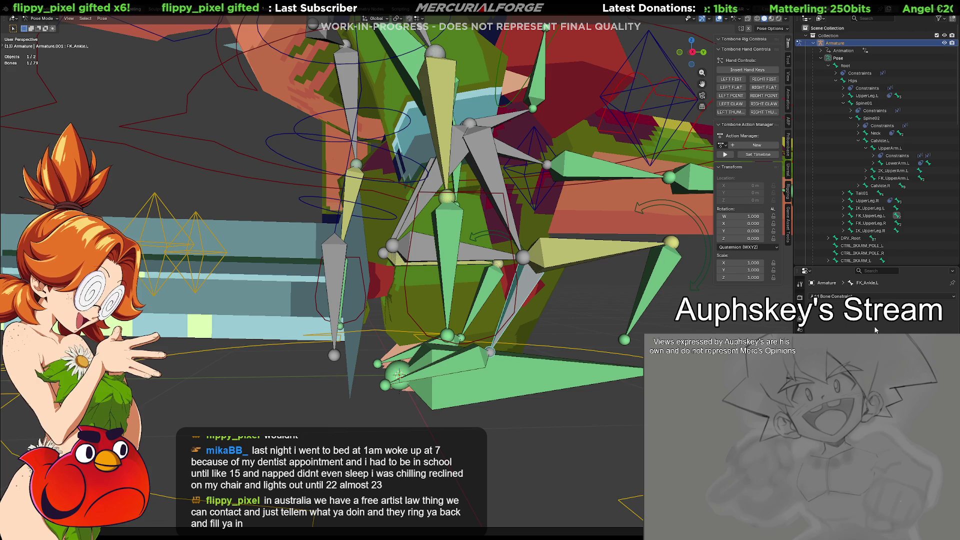
{"action": "mouse_move", "coordinate": [564, 291]}
{"action": "middle_mouse_down"}
{"action": "mouse_move", "coordinate": [568, 298]}
{"action": "mouse_move", "coordinate": [569, 284]}
{"action": "mouse_move", "coordinate": [539, 295]}
{"action": "mouse_move", "coordinate": [589, 301]}
{"action": "middle_mouse_up"}
Compare the constraints of IK_Ankle.L, Ankle.L, IK_LowerLeg.L and FK_Ankle.L.
{"action": "left_click", "coordinate": [600, 296]}
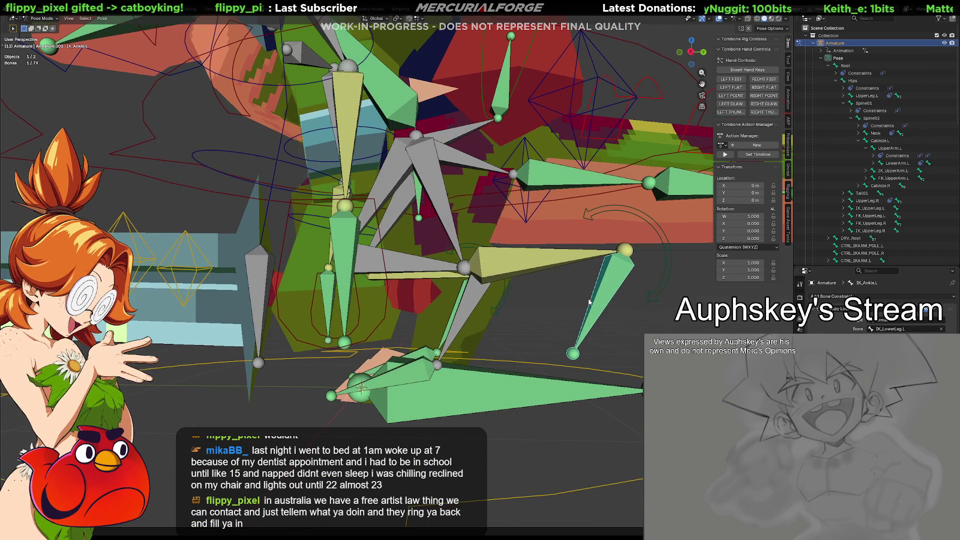
{"action": "left_click", "coordinate": [481, 297]}
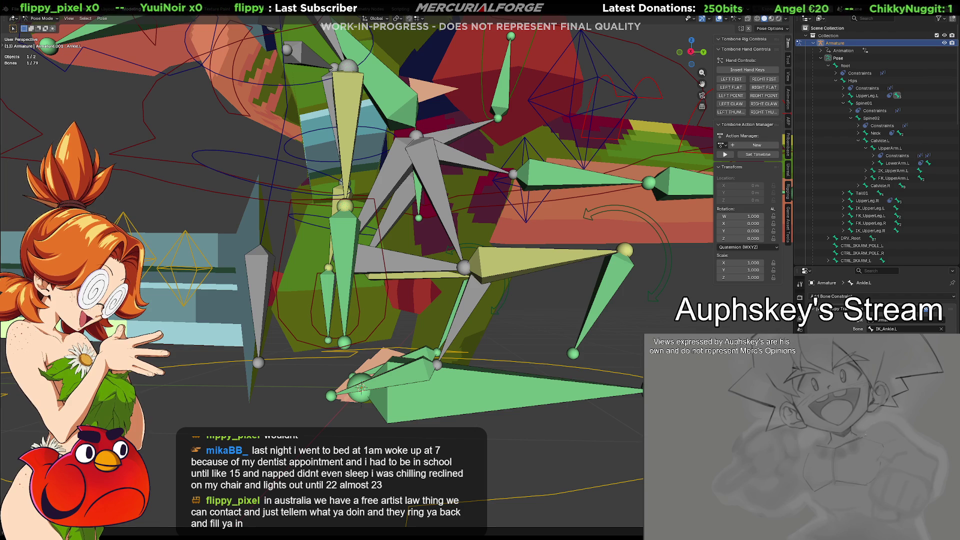
{"action": "left_click", "coordinate": [610, 289]}
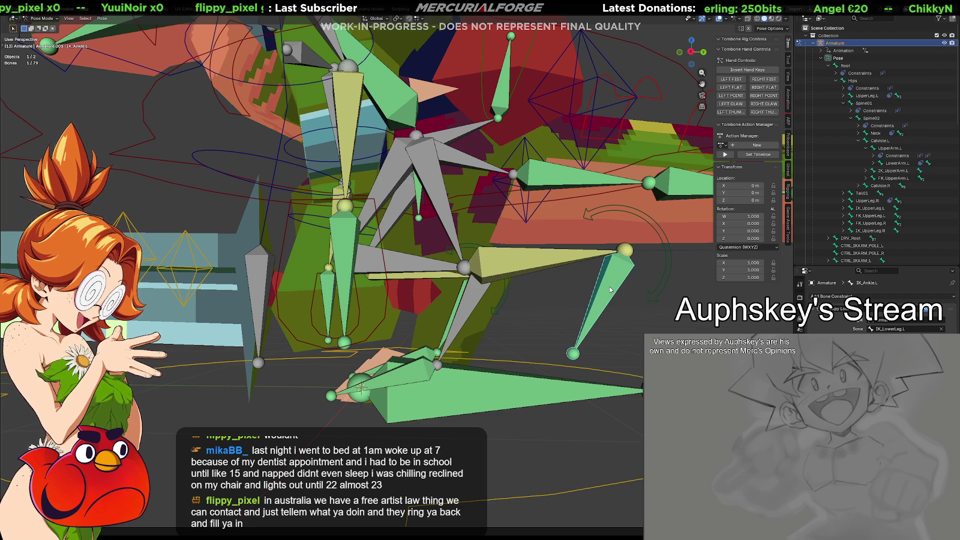
{"action": "left_click", "coordinate": [473, 301]}
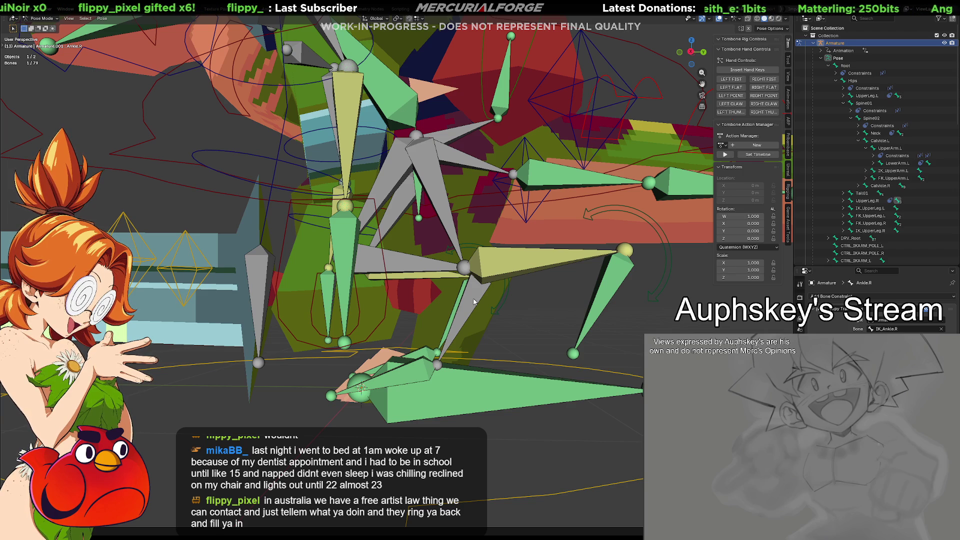
{"action": "middle_click_drag", "start_coordinate": [475, 305], "coordinate": [489, 304]}
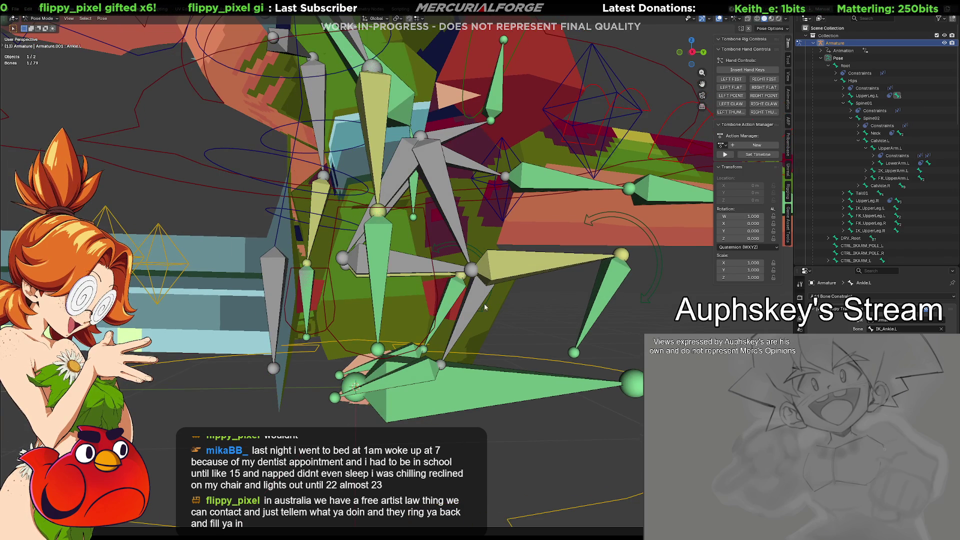
{"action": "left_click", "coordinate": [476, 304]}
{"action": "left_click", "coordinate": [598, 306]}
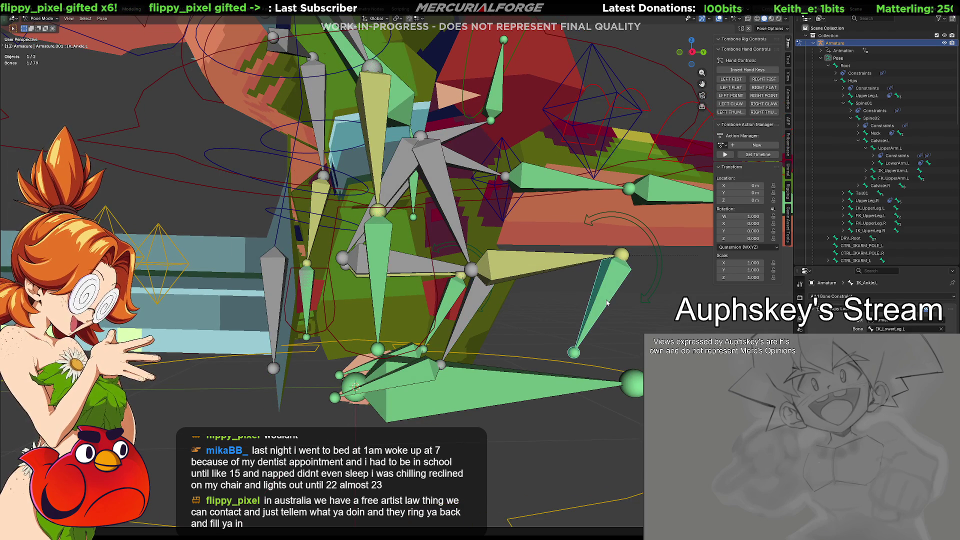
{"action": "left_click", "coordinate": [483, 297]}
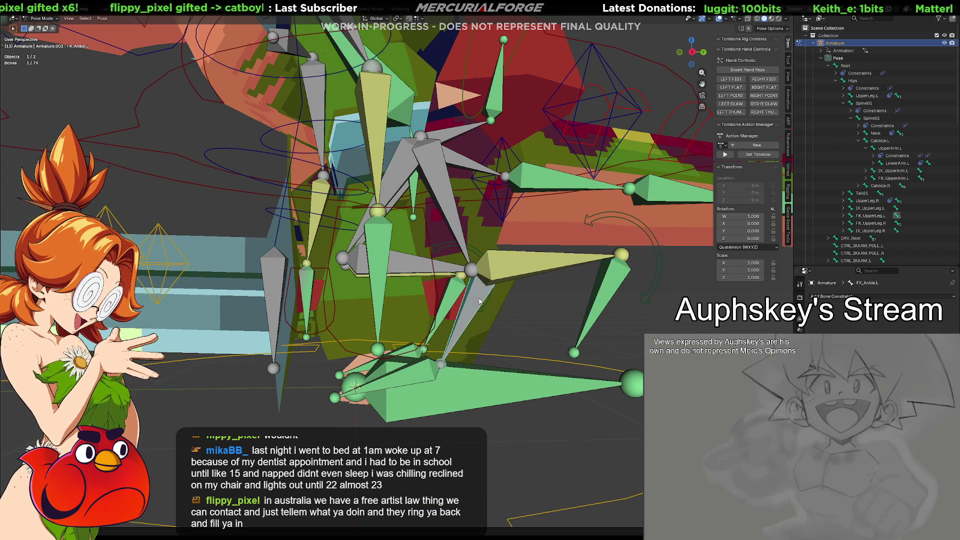
{"action": "middle_click_drag", "start_coordinate": [477, 337], "coordinate": [515, 310], "text": "shift"}
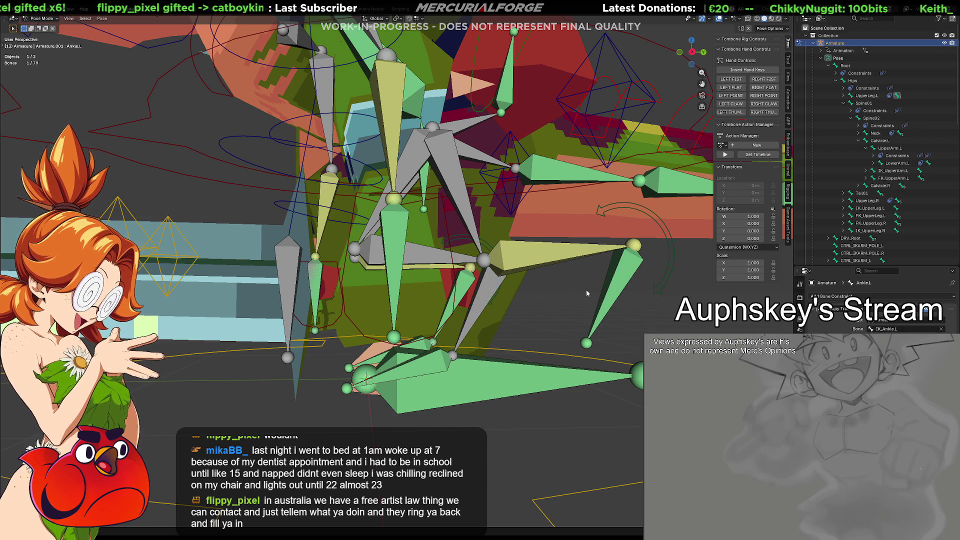
Inspect IK_Ankle.L and FK_Ankle.L, then select Ankle.L to check its constraint target.
{"action": "left_click", "coordinate": [629, 273]}
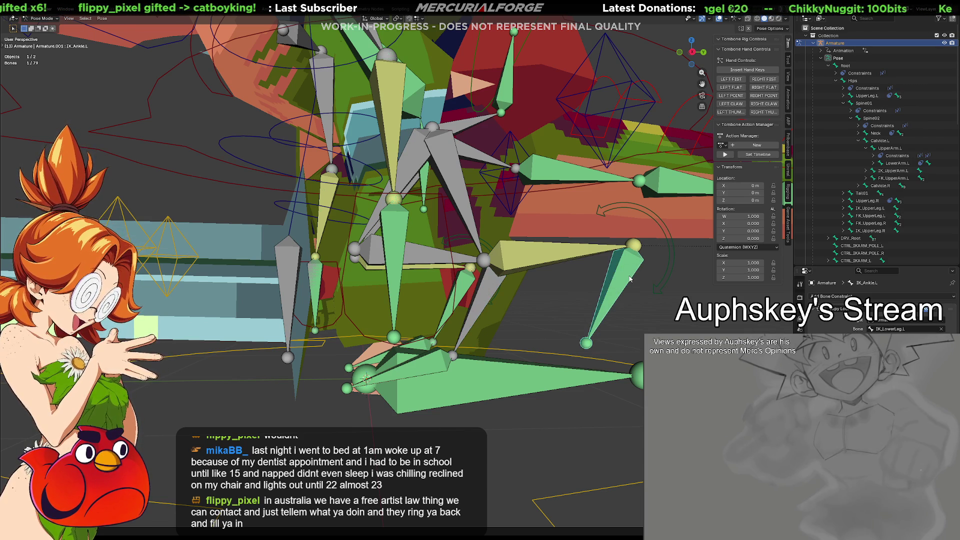
{"action": "left_click", "coordinate": [484, 301]}
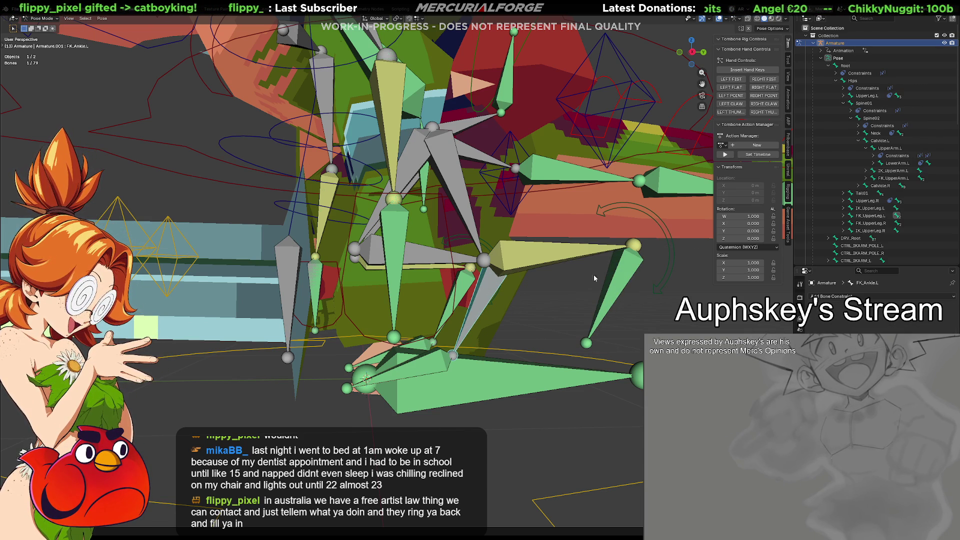
{"action": "left_click", "coordinate": [628, 271]}
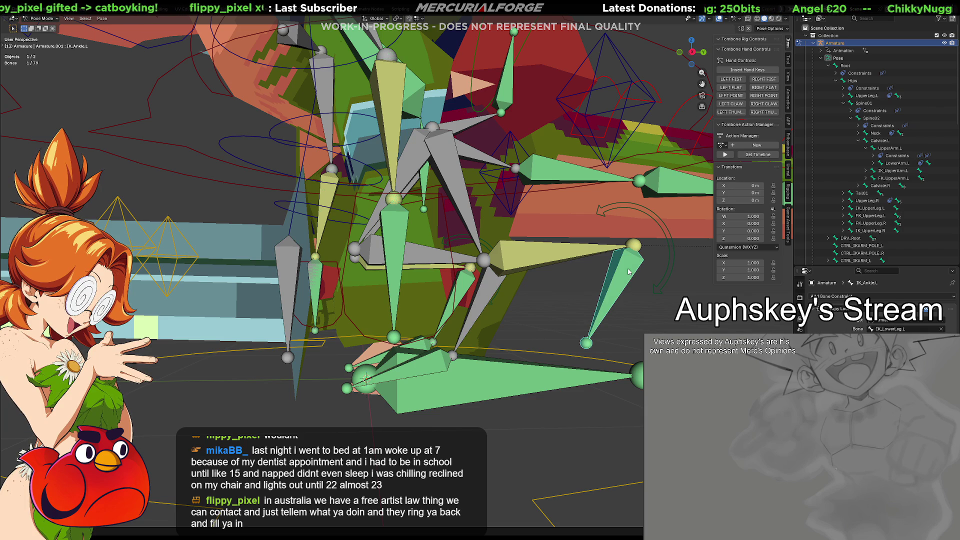
{"action": "left_click", "coordinate": [480, 305]}
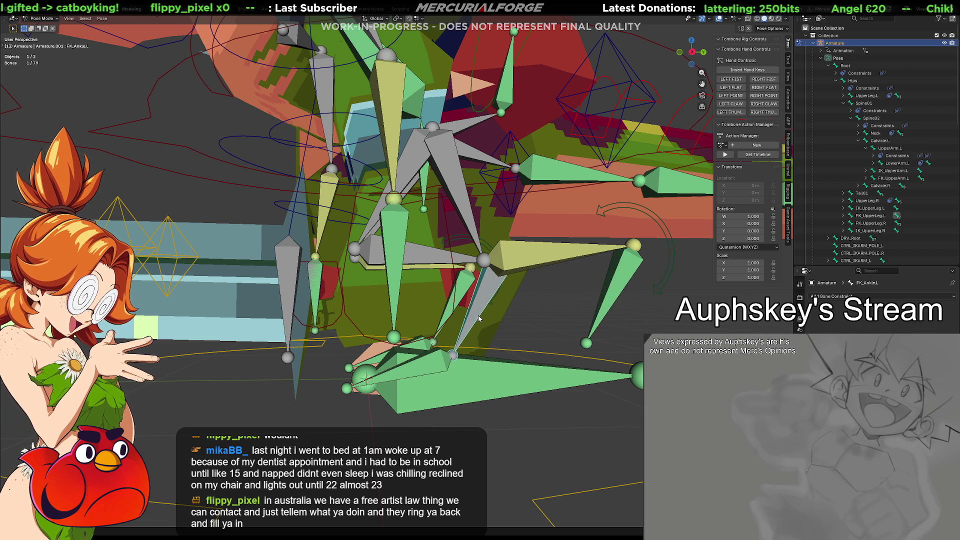
{"action": "left_click", "coordinate": [478, 317]}
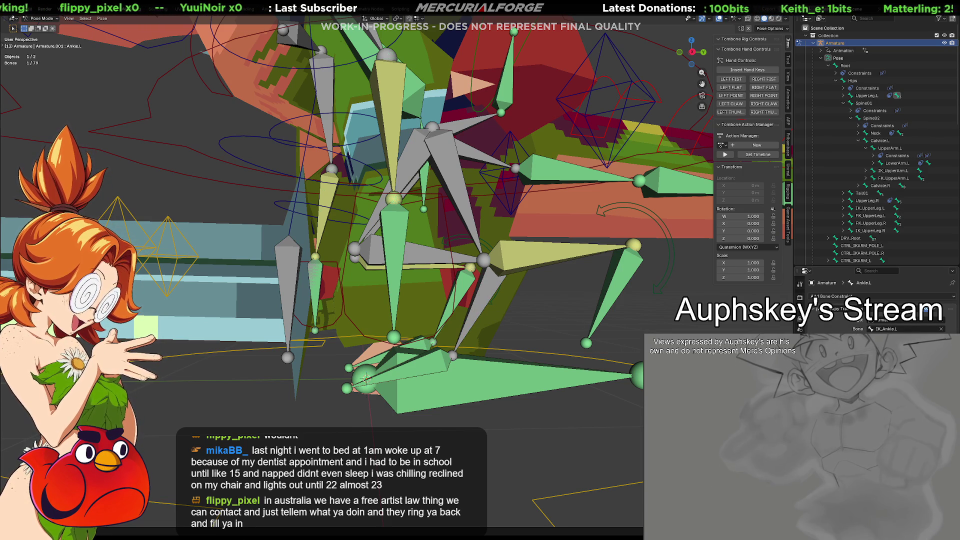
Delete Ankle.L's Copy Transforms constraint and select IK_Ankle.L with Ankle.L active.
{"action": "left_click", "coordinate": [943, 311]}
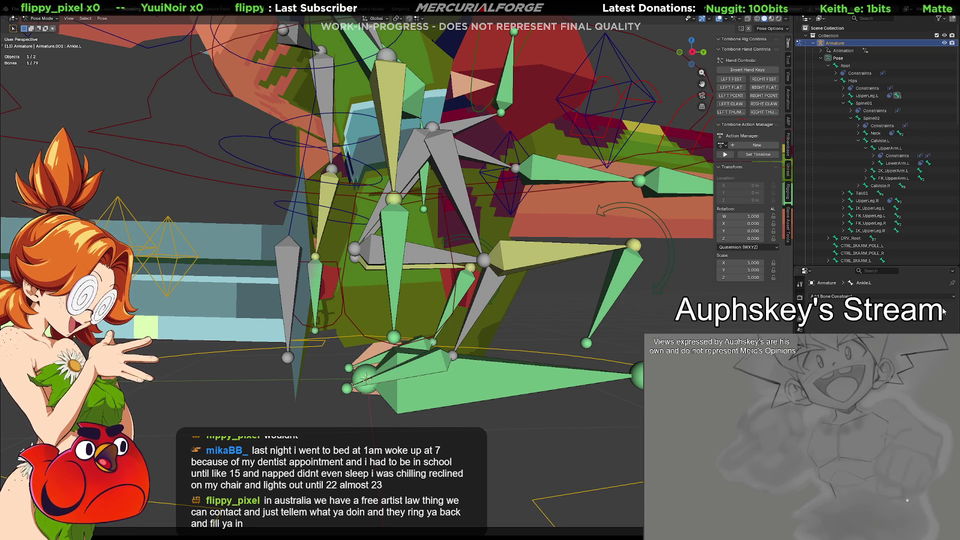
{"action": "left_click", "coordinate": [605, 289]}
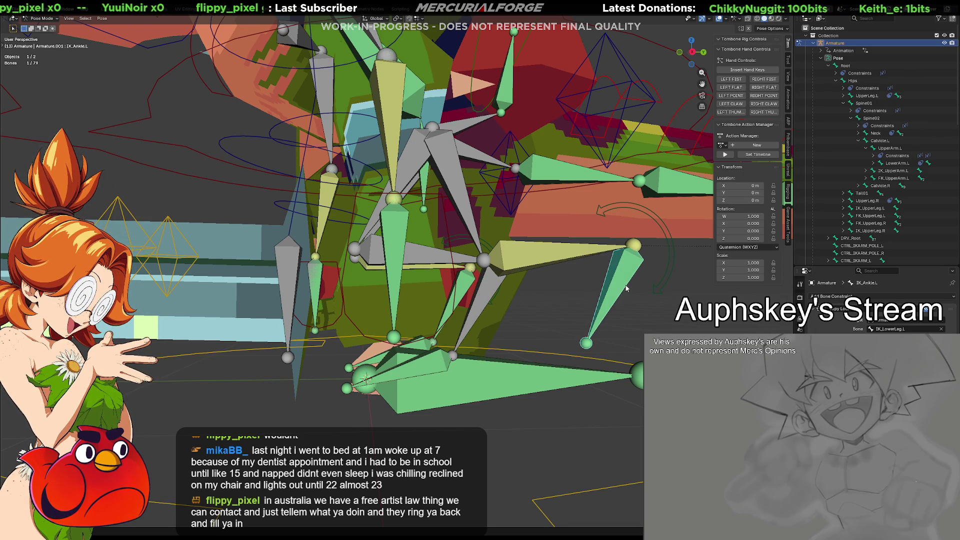
{"action": "left_click", "coordinate": [482, 300], "text": "shift"}
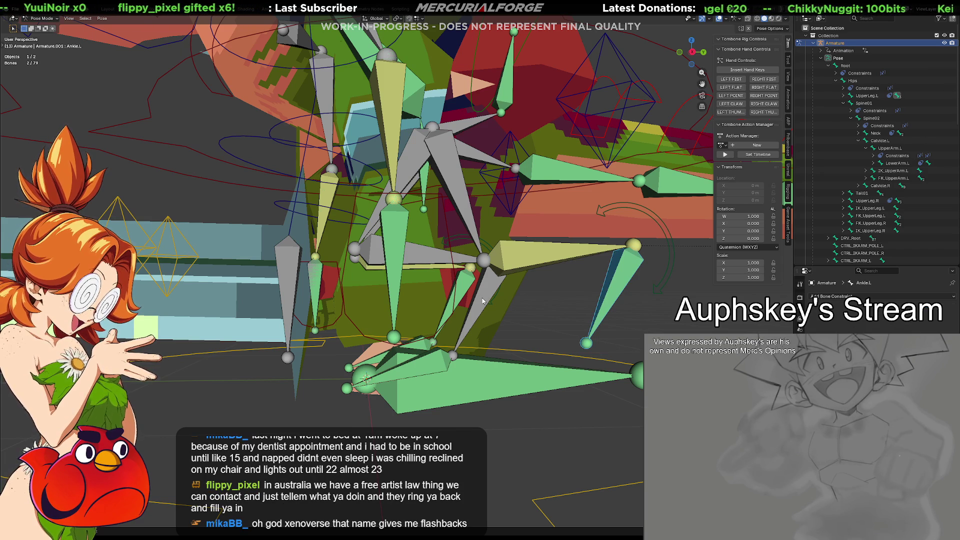
Add a Copy Transforms constraint targeting IK_Ankle.L to Ankle.L, verify it, then select UpperLeg.L.
{"action": "key", "text": "ctrl+shift+c"}
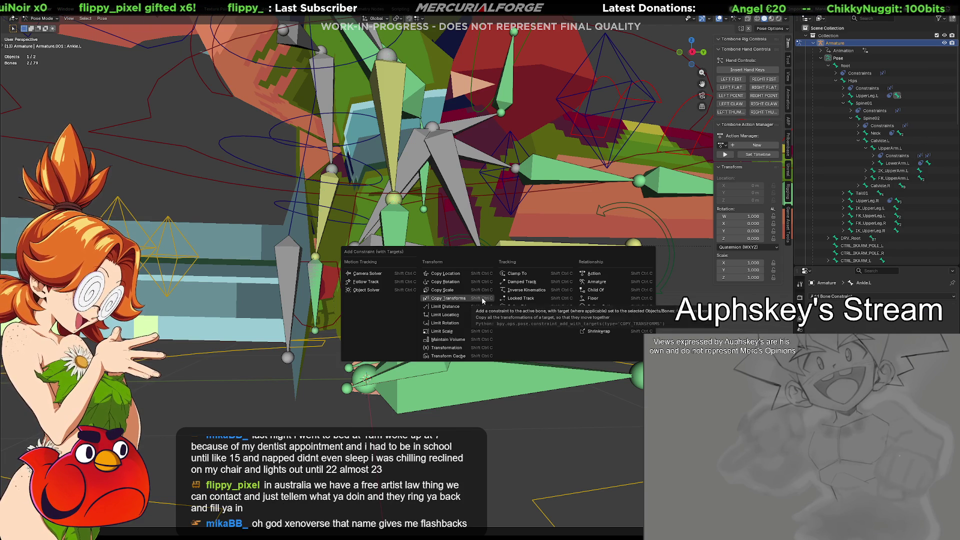
{"action": "left_click", "coordinate": [483, 300]}
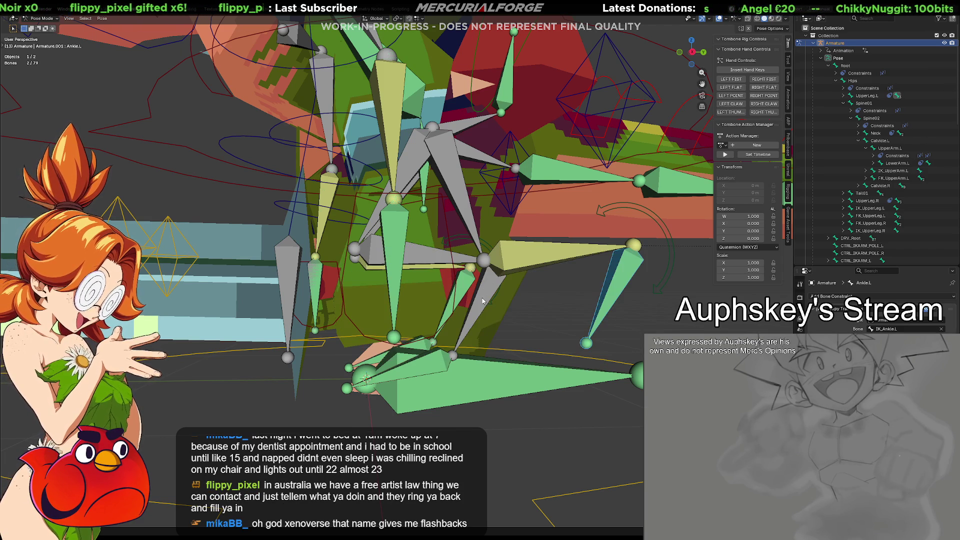
{"action": "left_click", "coordinate": [530, 307]}
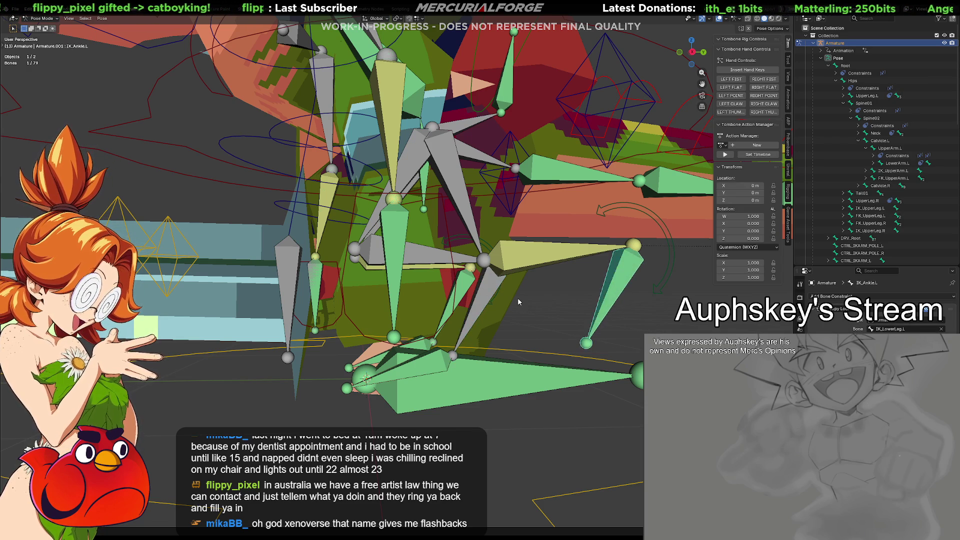
{"action": "left_click", "coordinate": [518, 301]}
{"action": "left_click", "coordinate": [487, 290]}
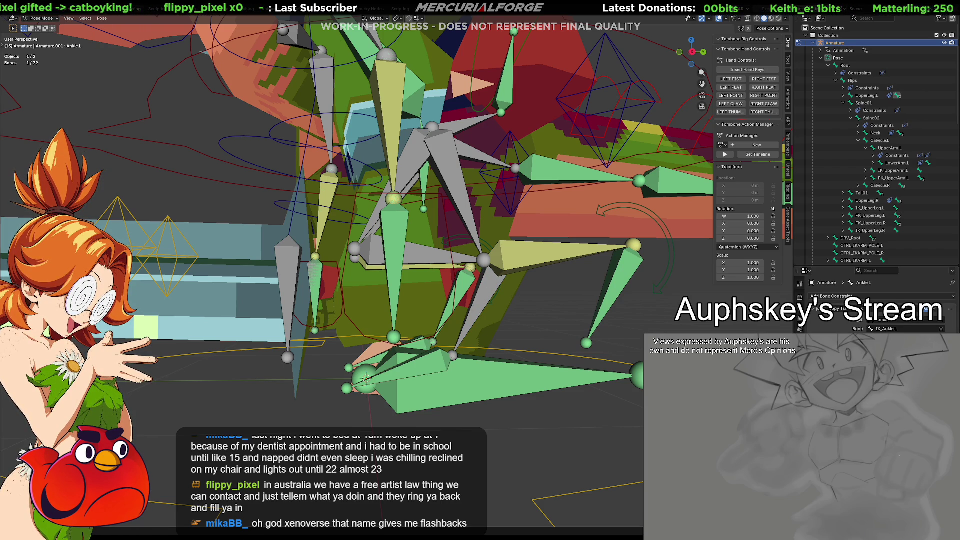
{"action": "left_click", "coordinate": [412, 163]}
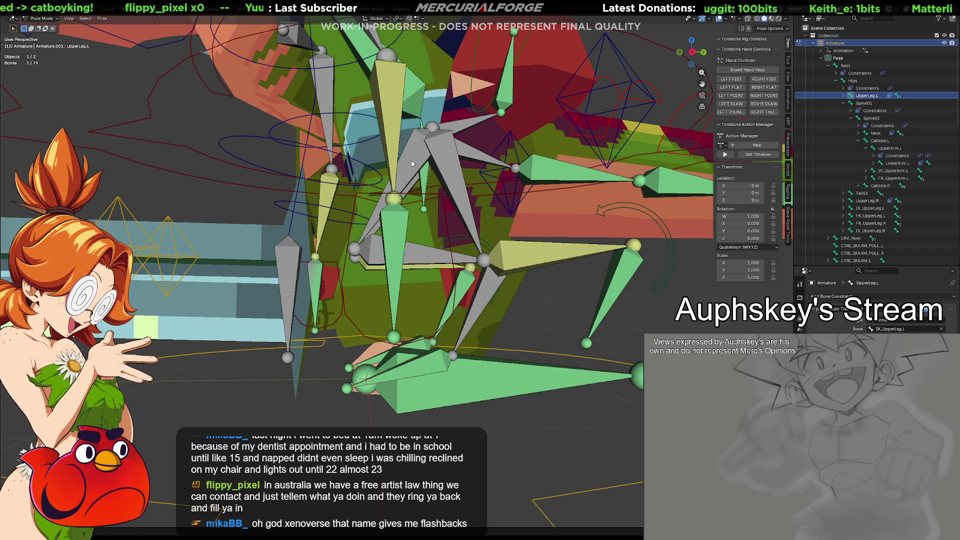
{"action": "left_click", "coordinate": [412, 163]}
{"action": "left_click", "coordinate": [412, 163]}
{"action": "mouse_move", "coordinate": [412, 163]}
{"action": "middle_mouse_down"}
{"action": "mouse_move", "coordinate": [422, 200]}
{"action": "mouse_move", "coordinate": [472, 205]}
{"action": "middle_mouse_up"}
{"action": "left_click", "coordinate": [427, 200]}
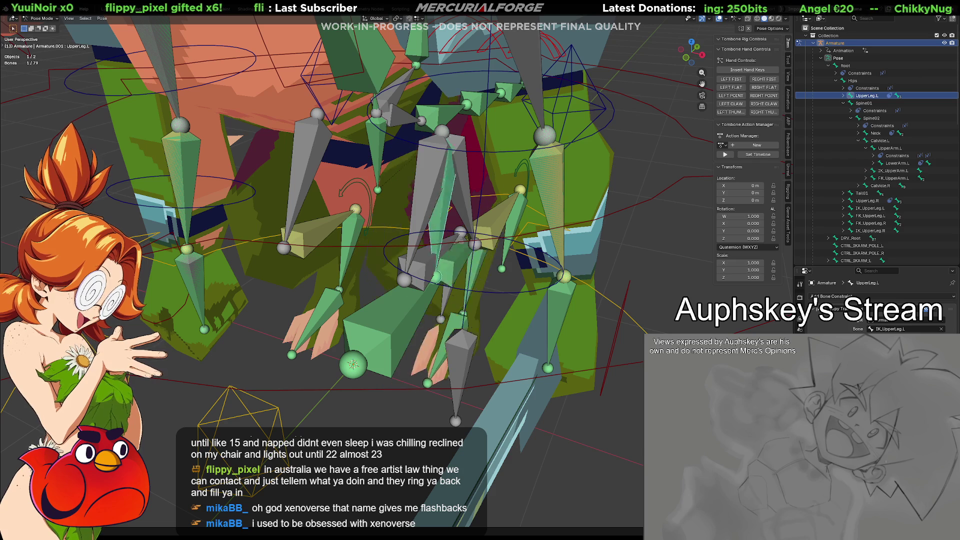
{"action": "middle_click_drag", "start_coordinate": [449, 224], "coordinate": [442, 222]}
{"action": "mouse_move", "coordinate": [624, 280]}
{"action": "middle_mouse_down"}
{"action": "mouse_move", "coordinate": [647, 276]}
{"action": "mouse_move", "coordinate": [597, 278]}
{"action": "middle_mouse_up"}
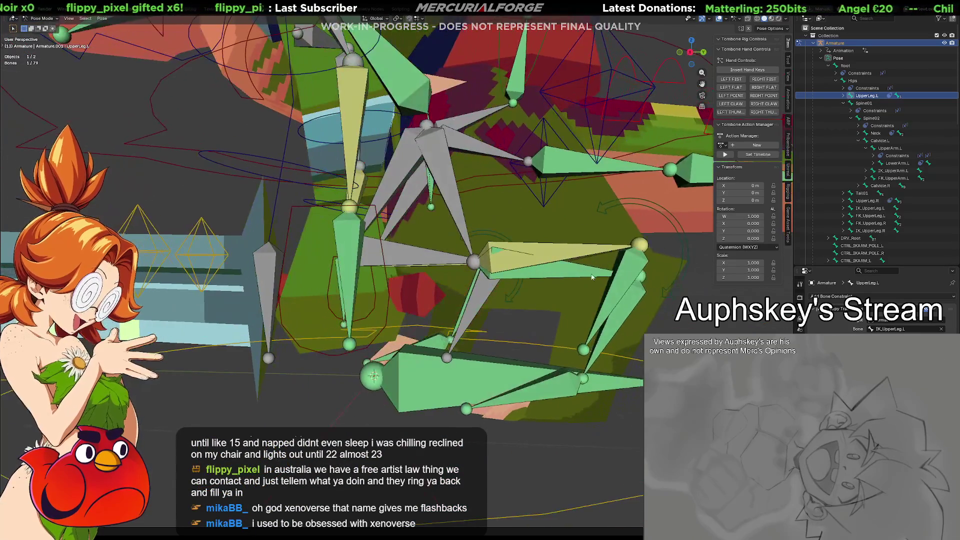
{"action": "left_click", "coordinate": [570, 276]}
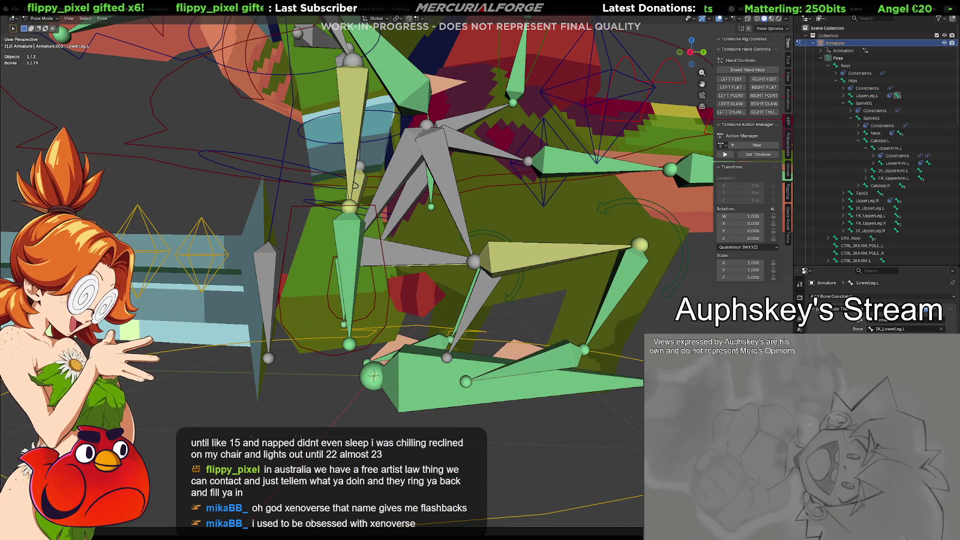
{"action": "left_click", "coordinate": [504, 274]}
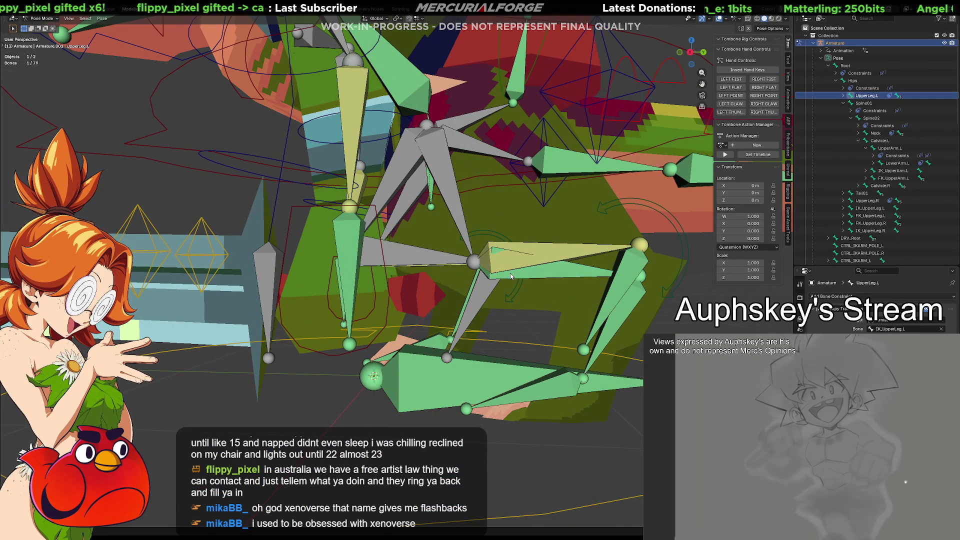
{"action": "mouse_move", "coordinate": [508, 272]}
{"action": "middle_mouse_down"}
{"action": "mouse_move", "coordinate": [500, 290]}
{"action": "mouse_move", "coordinate": [511, 294]}
{"action": "middle_mouse_up"}
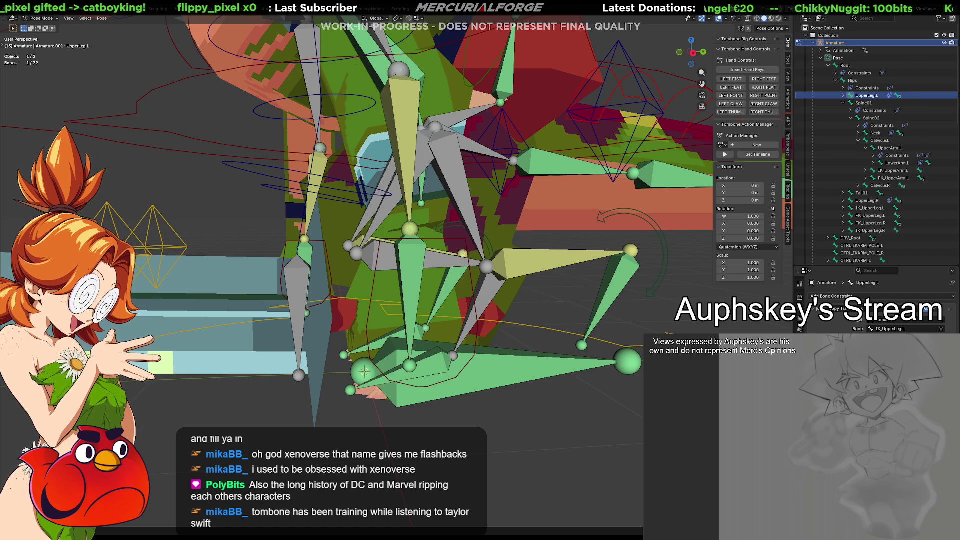
{"action": "mouse_move", "coordinate": [481, 290]}
{"action": "middle_mouse_down"}
{"action": "mouse_move", "coordinate": [434, 308]}
{"action": "mouse_move", "coordinate": [376, 275]}
{"action": "mouse_move", "coordinate": [369, 256]}
{"action": "mouse_move", "coordinate": [417, 255]}
{"action": "middle_mouse_up"}
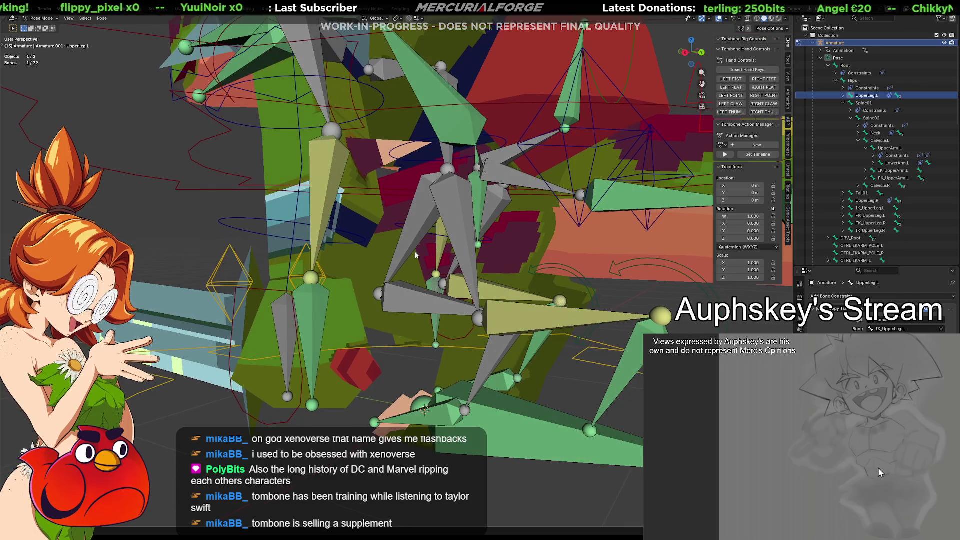
{"action": "left_click", "coordinate": [405, 245]}
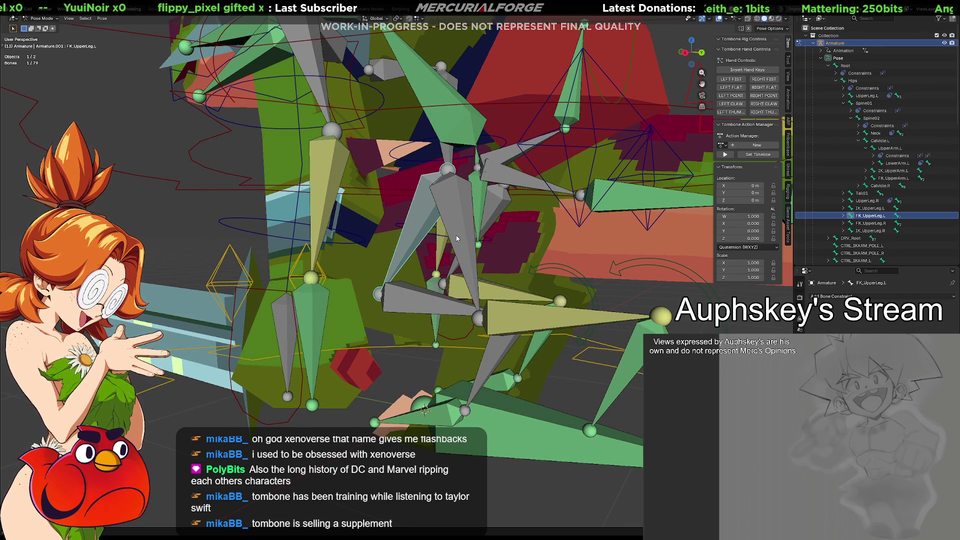
{"action": "key", "text": "alt+a"}
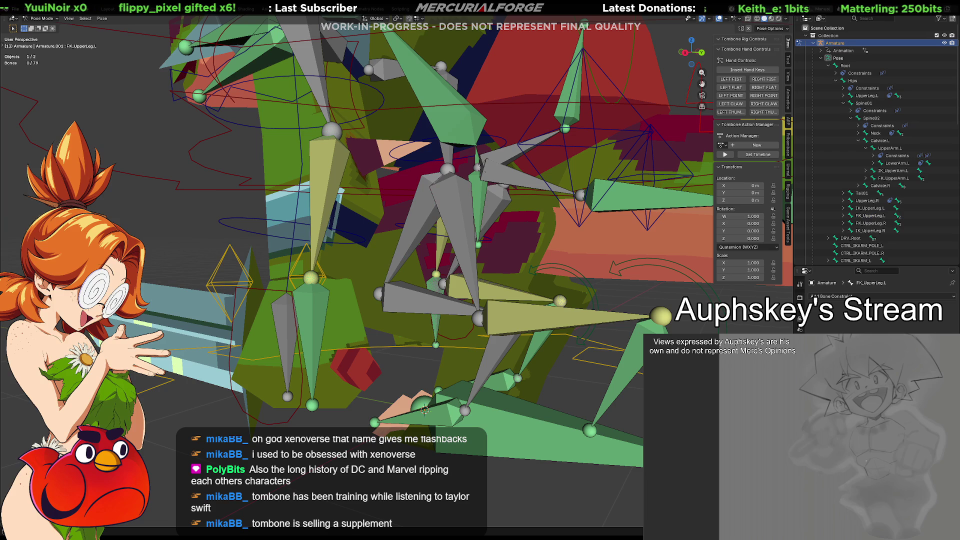
{"action": "left_click", "coordinate": [849, 238]}
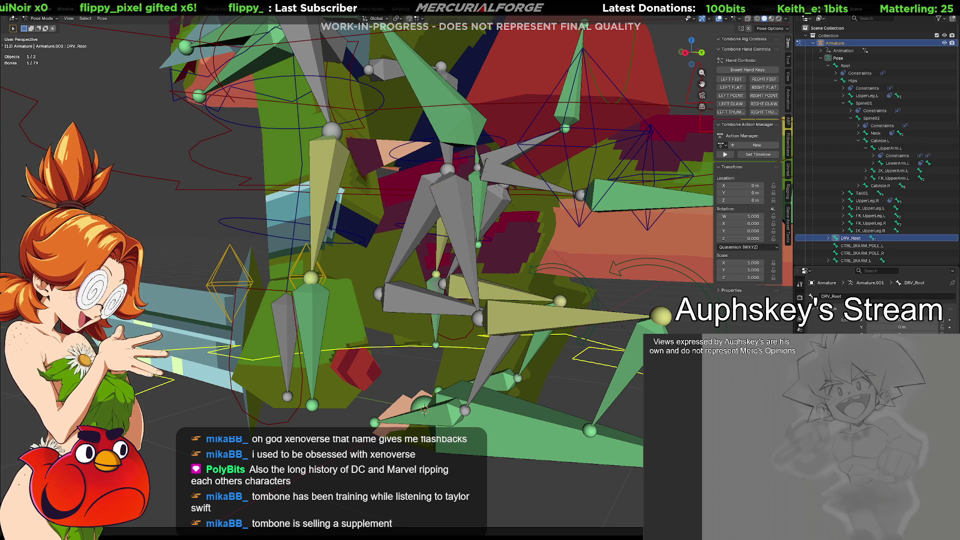
{"action": "scroll", "coordinate": [874, 305], "scroll_direction": "down", "scroll_amount": 10}
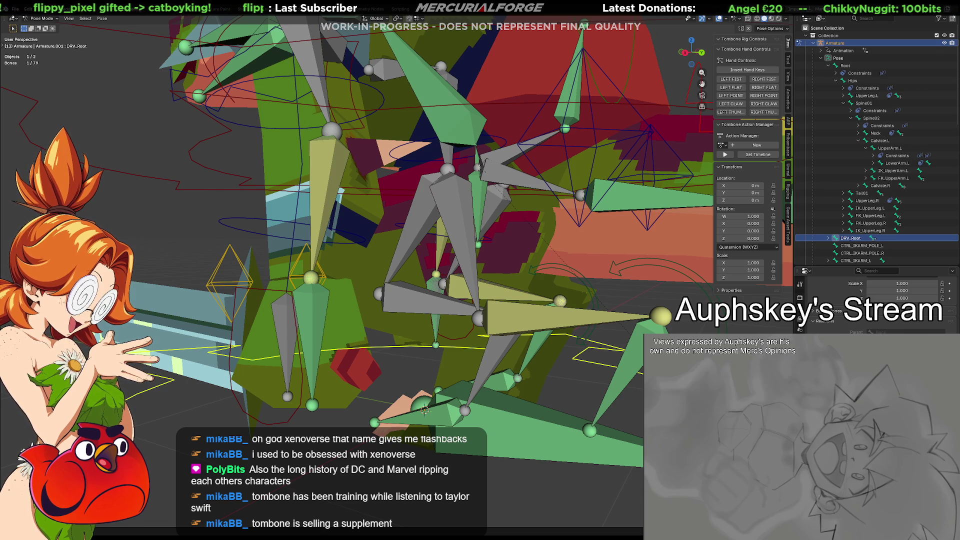
{"action": "left_click", "coordinate": [417, 225]}
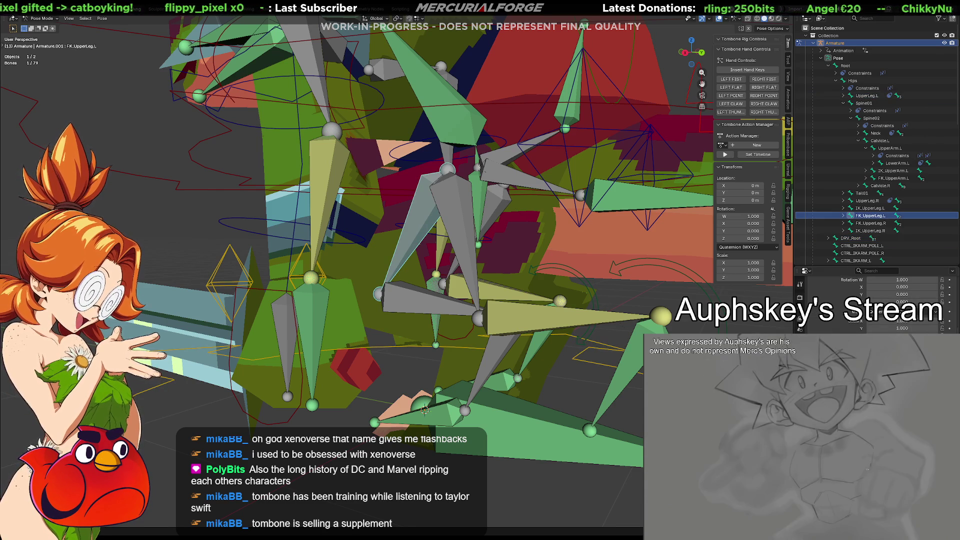
{"action": "scroll", "coordinate": [915, 450], "scroll_direction": "down", "scroll_amount": 1, "text": "ctrl"}
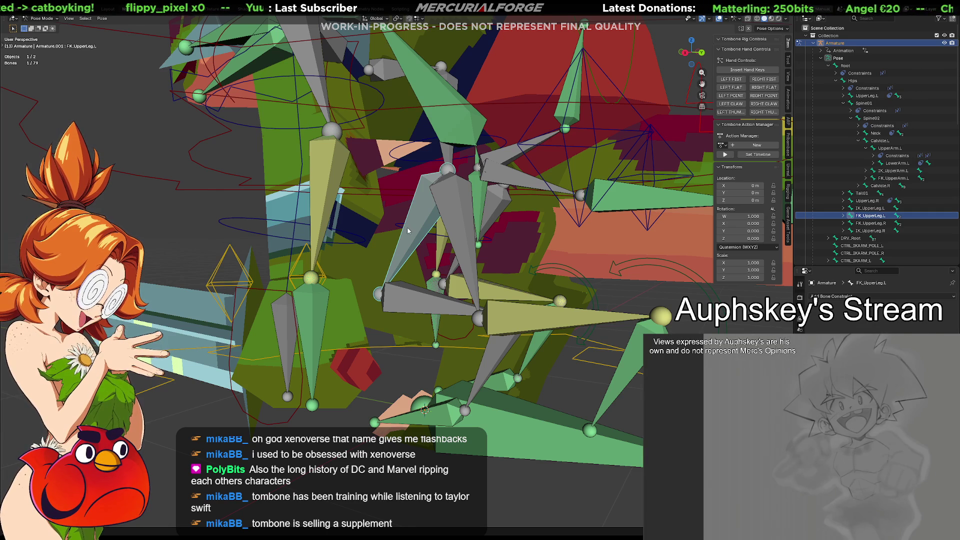
{"action": "left_click", "coordinate": [403, 245]}
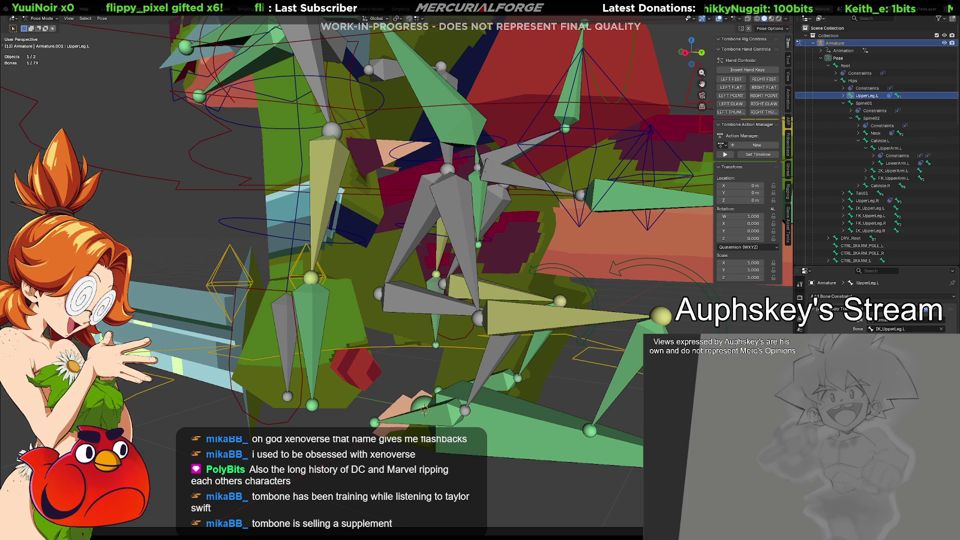
{"action": "key", "text": "ctrl+z"}
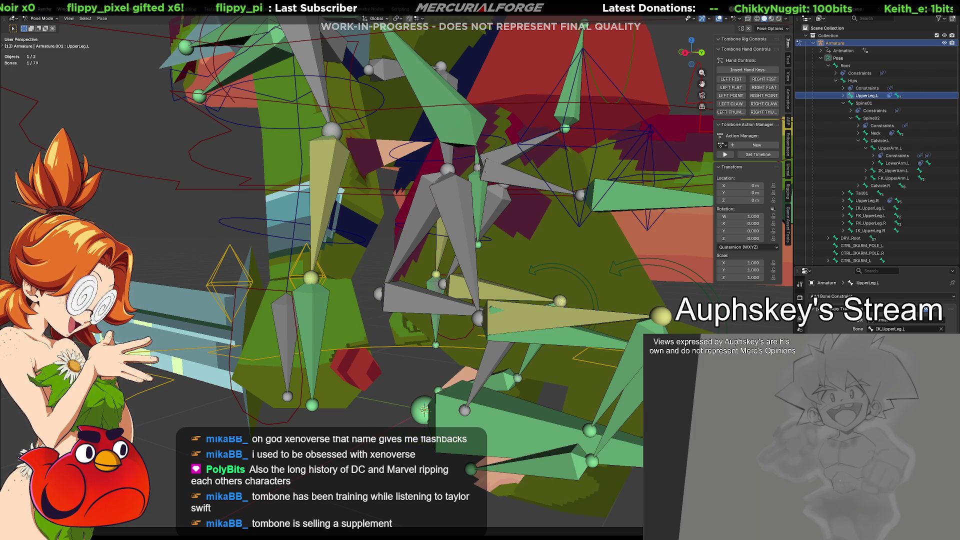
Select LowerLeg.L, Ankle.L and the CTRL_IKLEG_L controller to review the leg's constraints.
{"action": "left_click", "coordinate": [483, 321]}
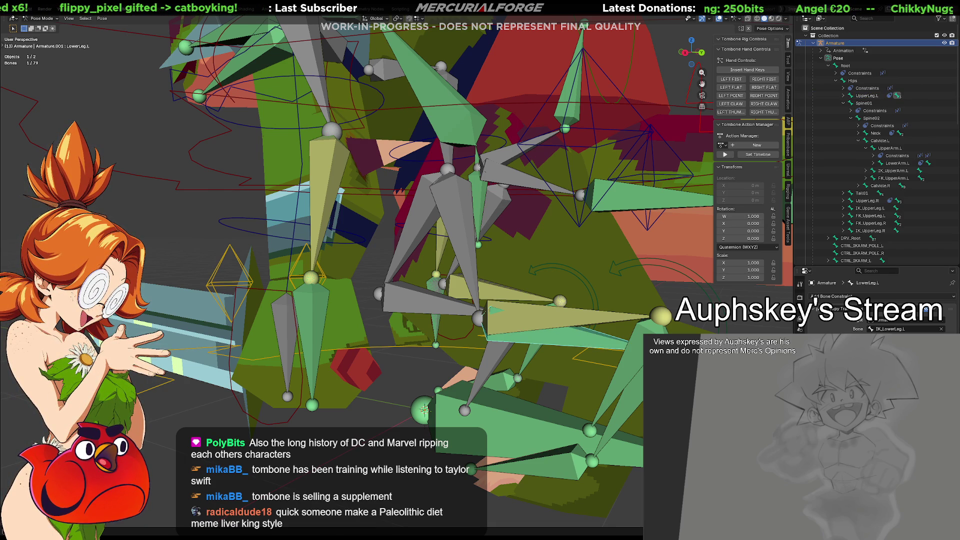
{"action": "left_click", "coordinate": [639, 360]}
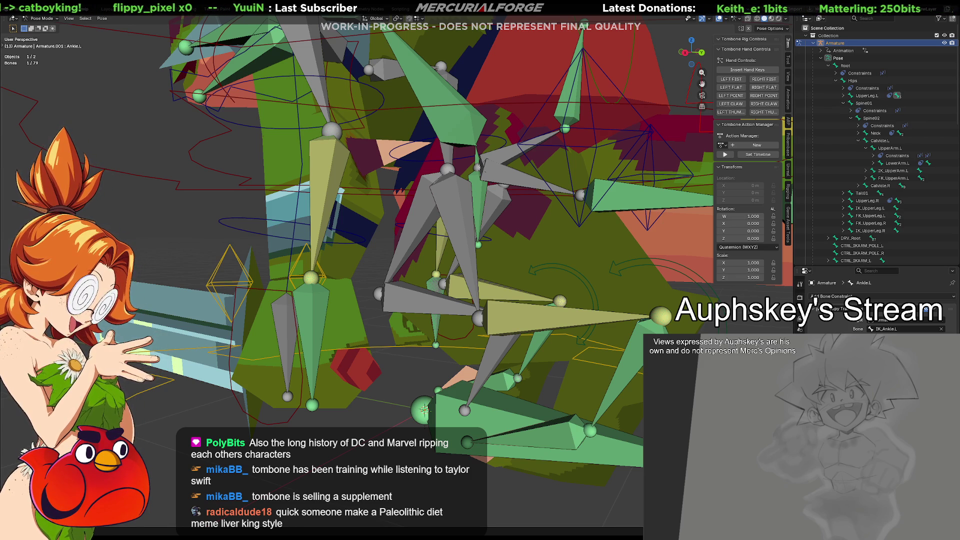
{"action": "left_click", "coordinate": [660, 315]}
Test-move the CTRL_IKLEG_L leg controller to a new position.
{"action": "key", "text": "g"}
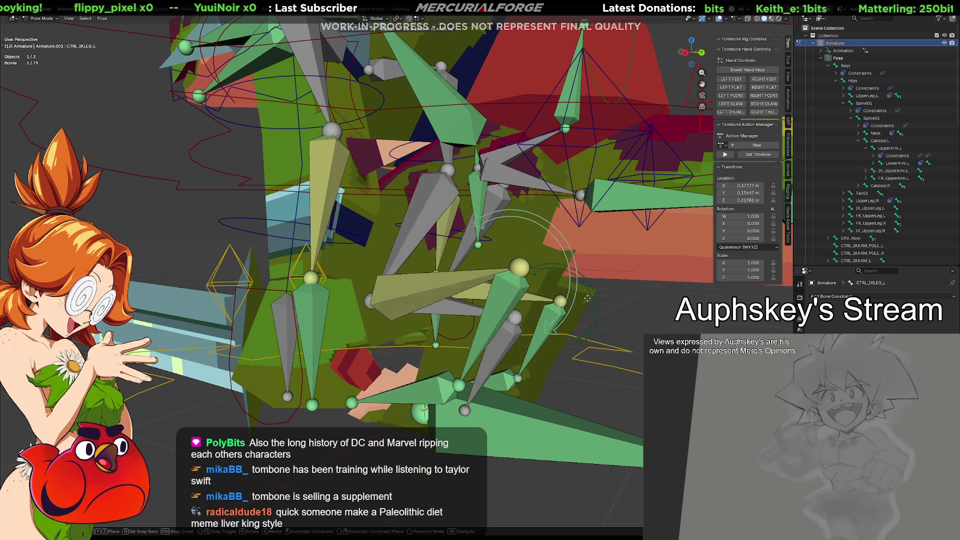
{"action": "mouse_move", "coordinate": [575, 354]}
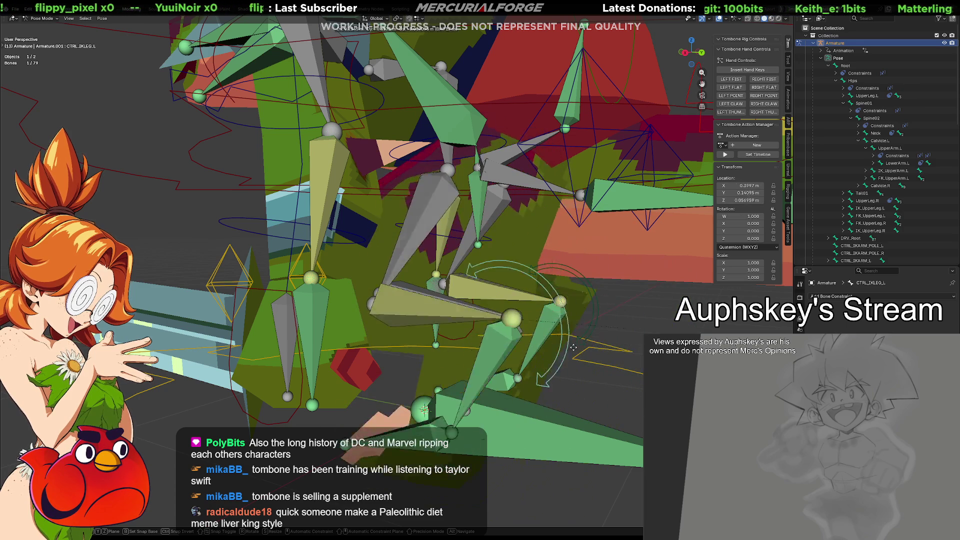
{"action": "left_click", "coordinate": [645, 336]}
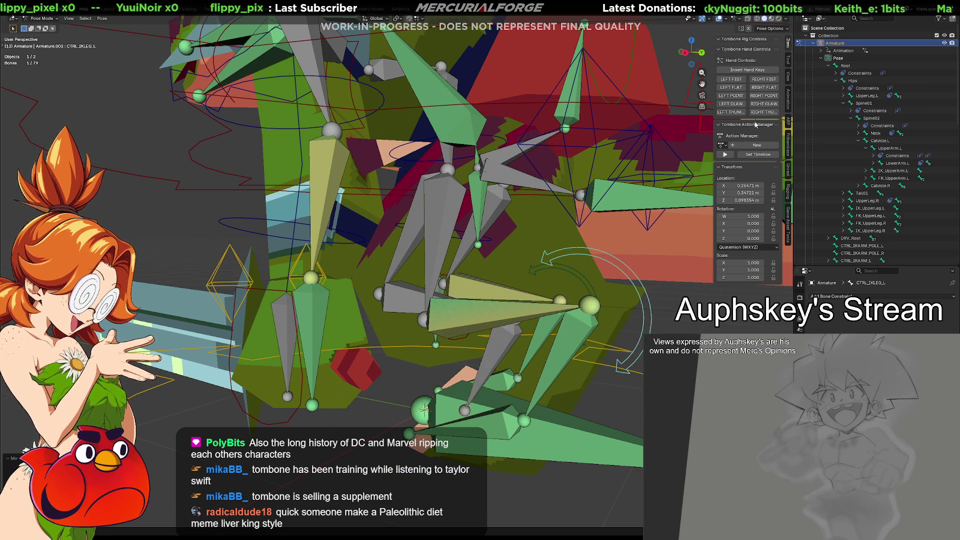
Reset the controller's location to 0, then select DRV_Root and view the rig from the front.
{"action": "double_click", "coordinate": [759, 200]}
{"action": "type", "text": "0"}
{"action": "left_click", "coordinate": [741, 192]}
{"action": "type", "text": "0"}
{"action": "key", "text": "Return"}
{"action": "key", "text": "BackSpace"}
{"action": "key", "text": "alt+a"}
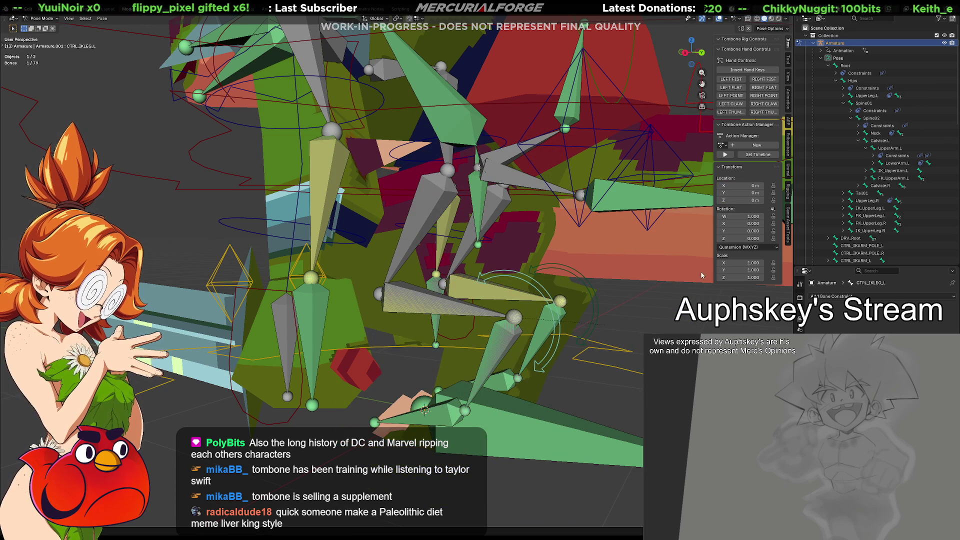
{"action": "left_click", "coordinate": [850, 238]}
{"action": "key", "text": "KP_1"}
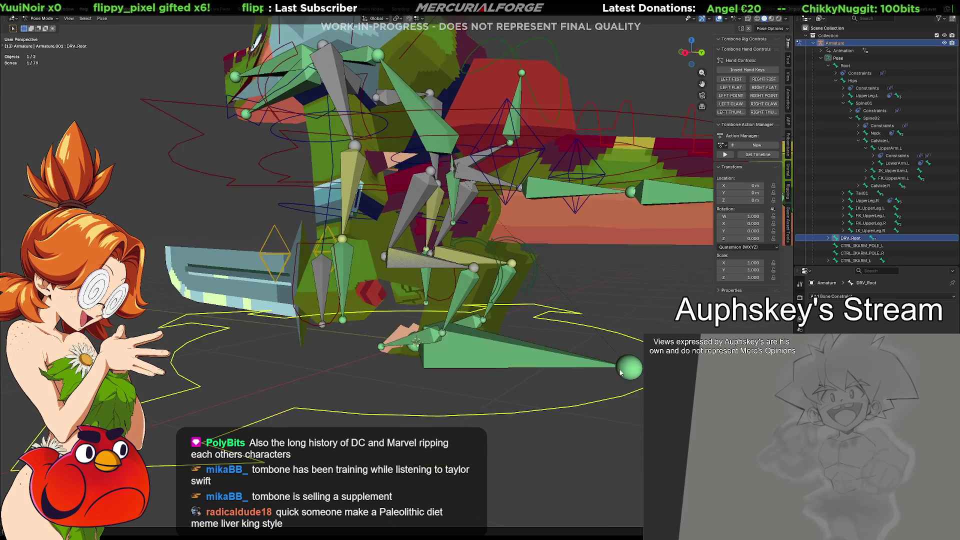
Orbit to an angled close view of the legs and select FK_UpperLeg.R.
{"action": "mouse_move", "coordinate": [665, 375]}
{"action": "middle_mouse_down"}
{"action": "mouse_move", "coordinate": [424, 373]}
{"action": "mouse_move", "coordinate": [494, 362]}
{"action": "mouse_move", "coordinate": [496, 391]}
{"action": "mouse_move", "coordinate": [514, 367]}
{"action": "mouse_move", "coordinate": [506, 364]}
{"action": "middle_mouse_up"}
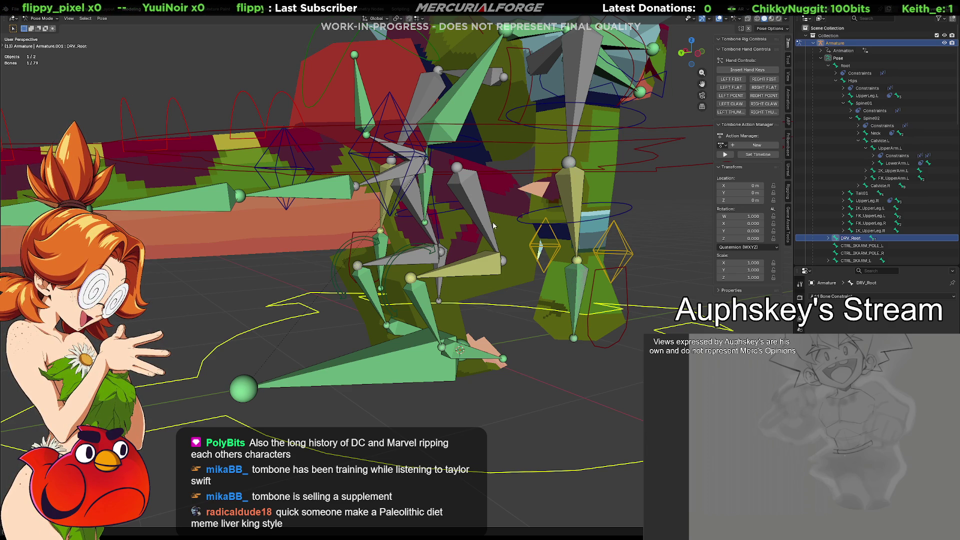
{"action": "left_click", "coordinate": [475, 202]}
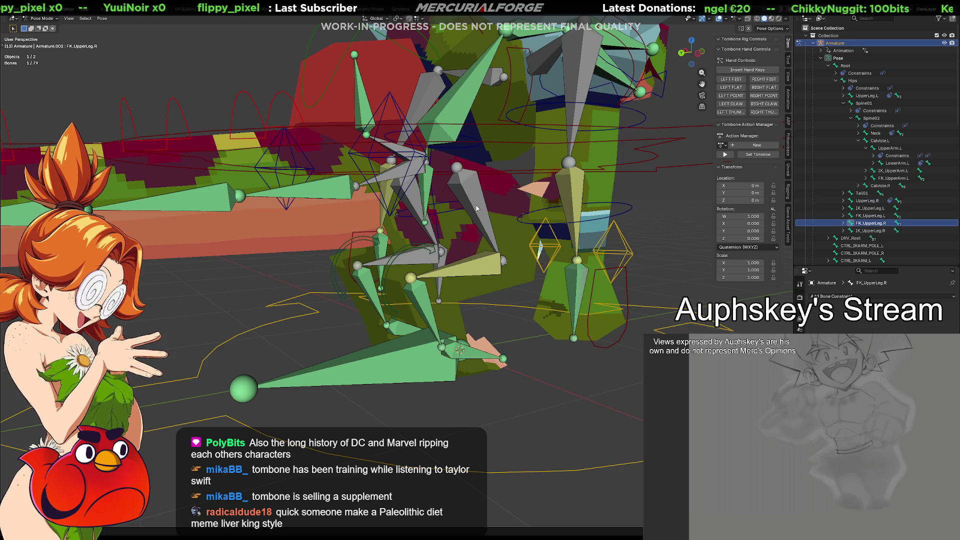
Cycle between UpperLeg.R and FK_UpperLeg.R, then show DRV_Root's bone properties.
{"action": "left_click", "coordinate": [476, 209]}
{"action": "left_click", "coordinate": [484, 218]}
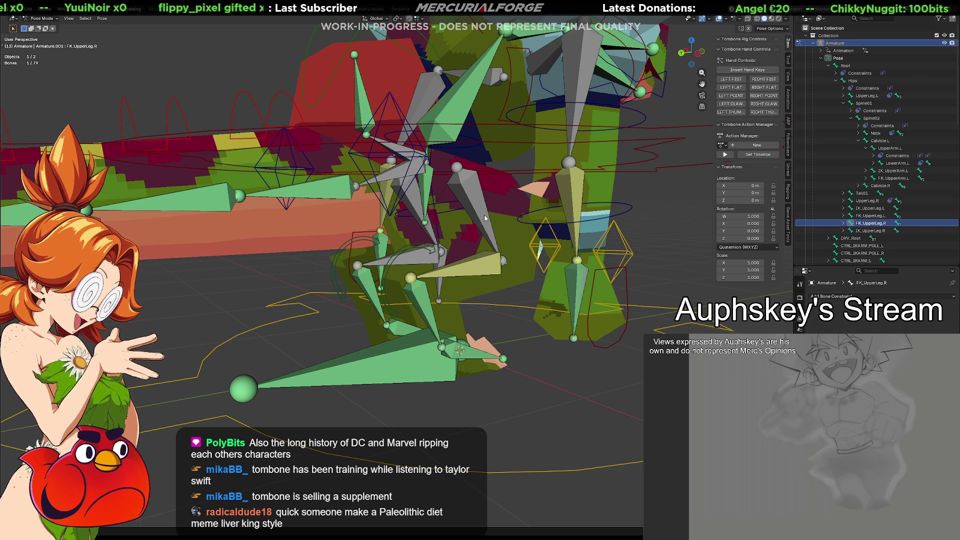
{"action": "left_click", "coordinate": [484, 218]}
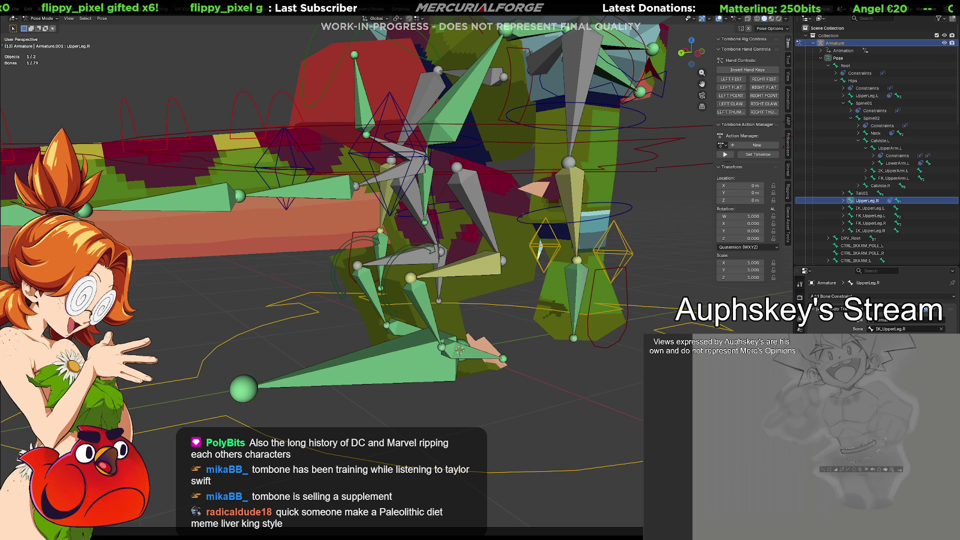
{"action": "left_click", "coordinate": [849, 238]}
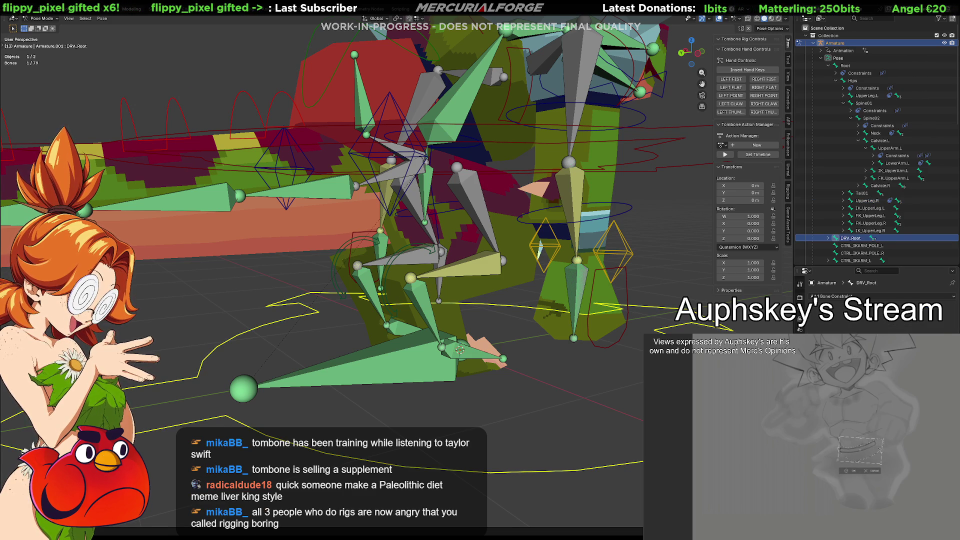
{"action": "left_click", "coordinate": [799, 310]}
{"action": "scroll", "coordinate": [875, 300], "scroll_direction": "down", "scroll_amount": 5}
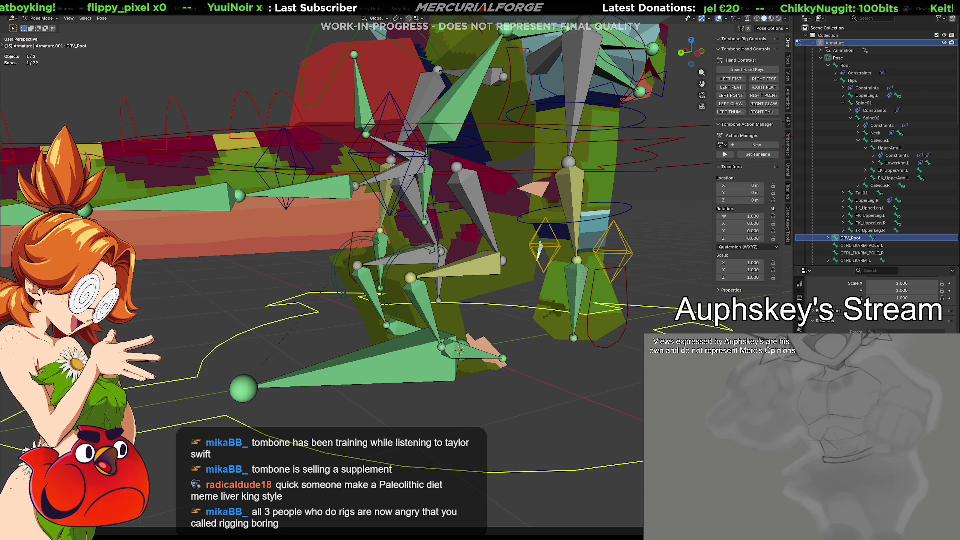
Inspect the Copy Transforms constraints on UpperLeg.R, LowerLeg.R and Ankle.R.
{"action": "left_click", "coordinate": [644, 263]}
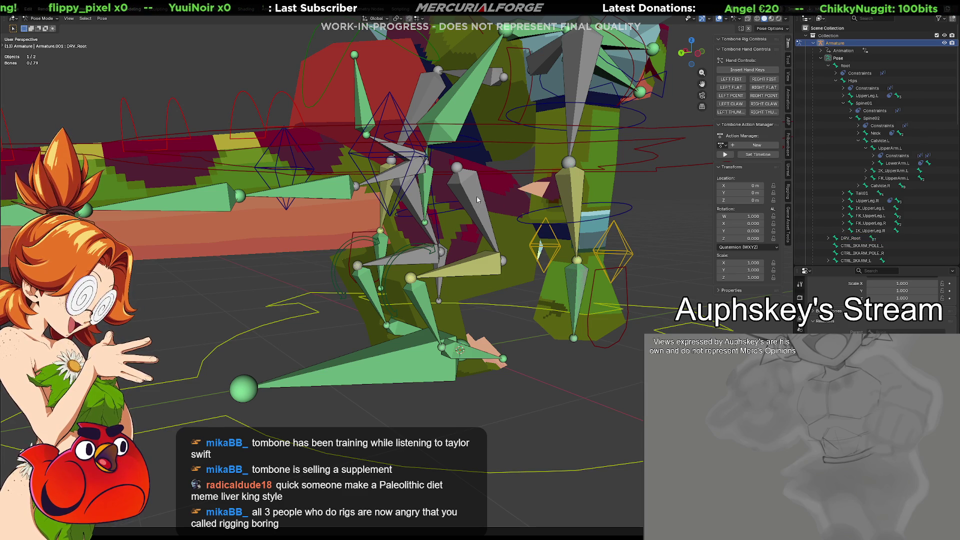
{"action": "left_click", "coordinate": [479, 219]}
{"action": "left_click", "coordinate": [480, 219]}
{"action": "left_click", "coordinate": [479, 219]}
{"action": "left_click", "coordinate": [479, 219]}
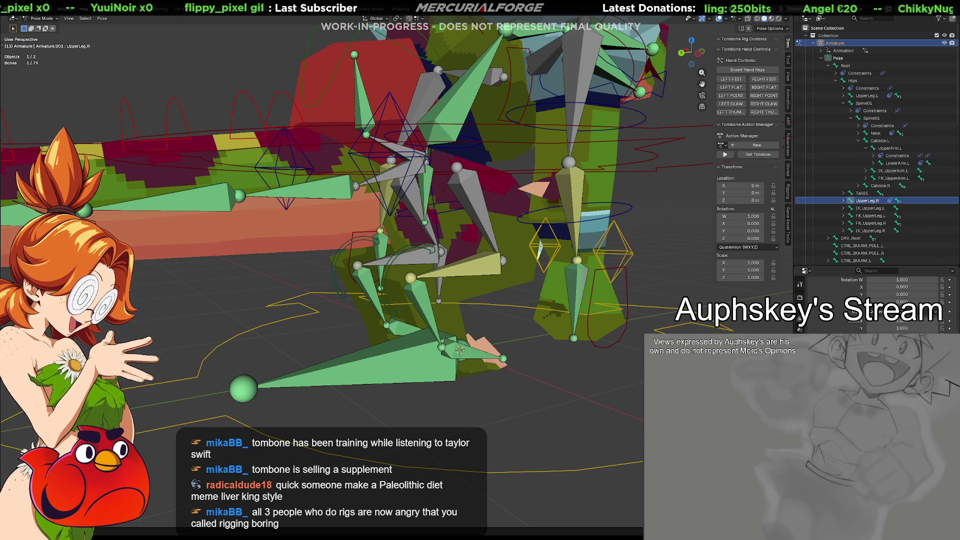
{"action": "left_click", "coordinate": [800, 328]}
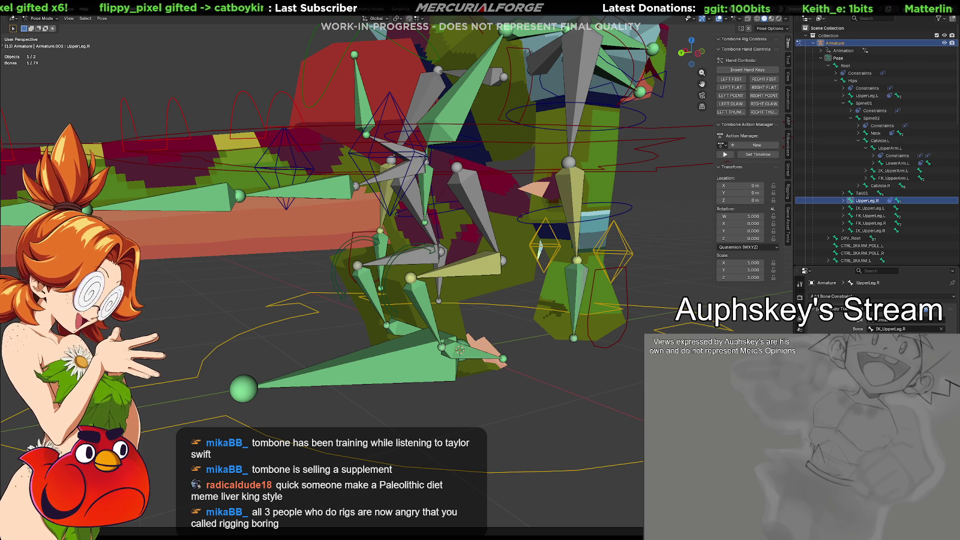
{"action": "left_click", "coordinate": [475, 265]}
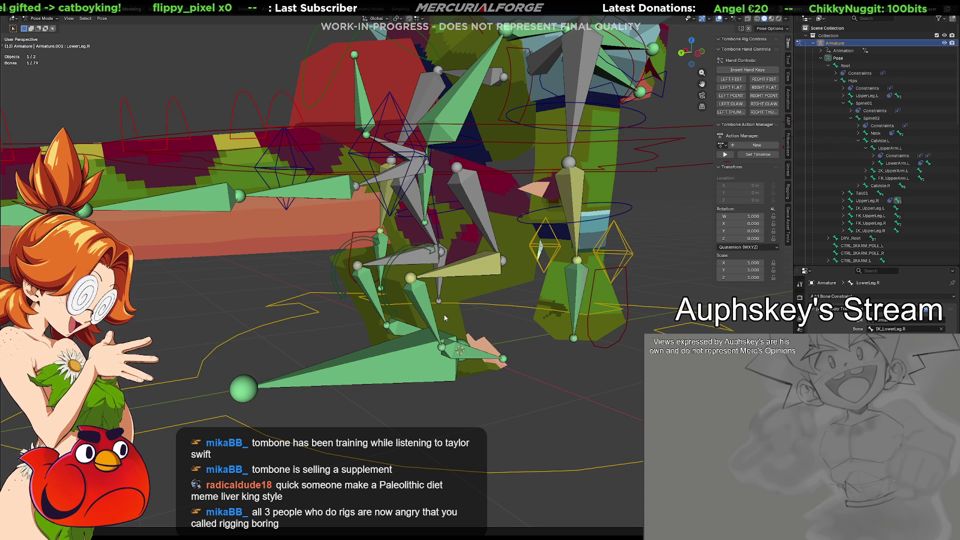
{"action": "left_click", "coordinate": [424, 305]}
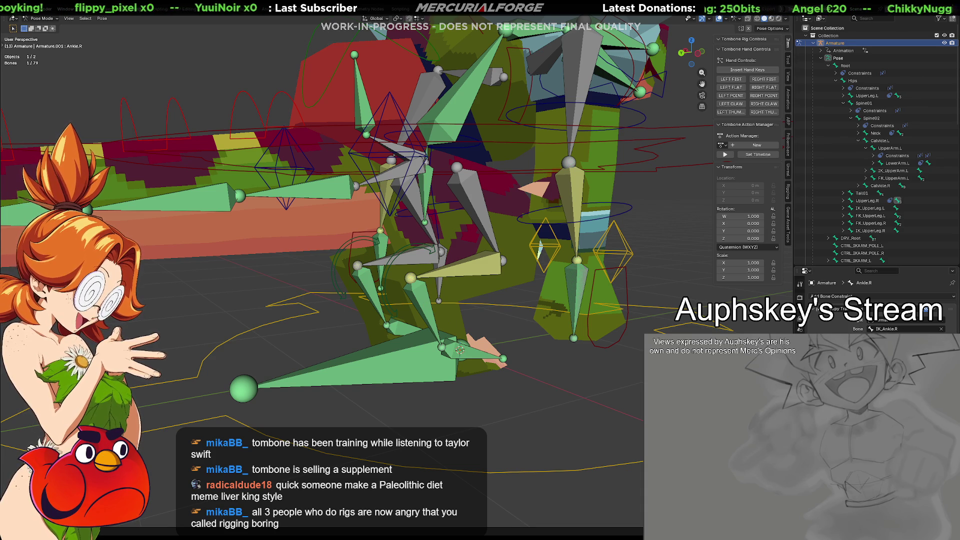
Test-move CTRL_IKLEG_R to bend the right leg, then show DRV_Root's bone properties.
{"action": "mouse_move", "coordinate": [536, 385]}
{"action": "middle_mouse_down"}
{"action": "mouse_move", "coordinate": [402, 323]}
{"action": "mouse_move", "coordinate": [349, 322]}
{"action": "middle_mouse_up"}
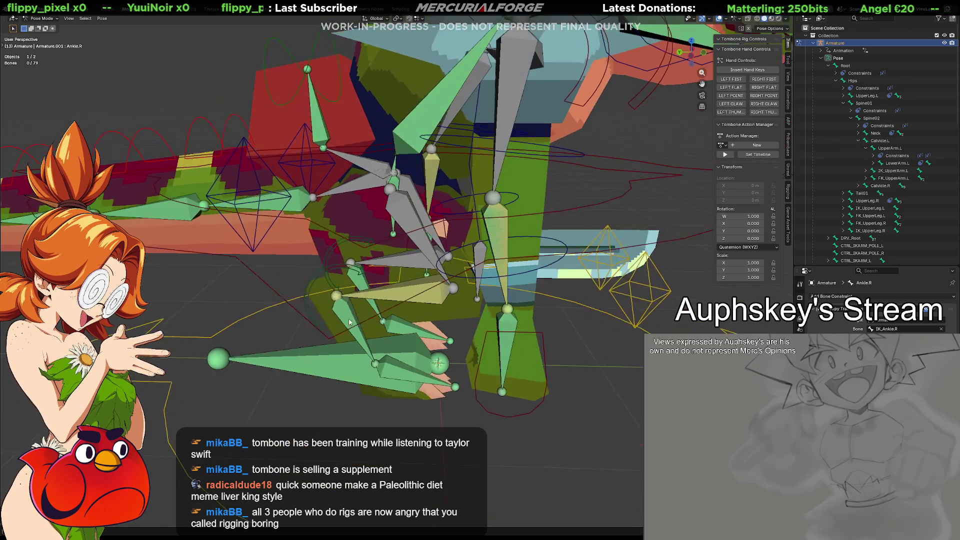
{"action": "left_click", "coordinate": [308, 297]}
{"action": "key", "text": "g"}
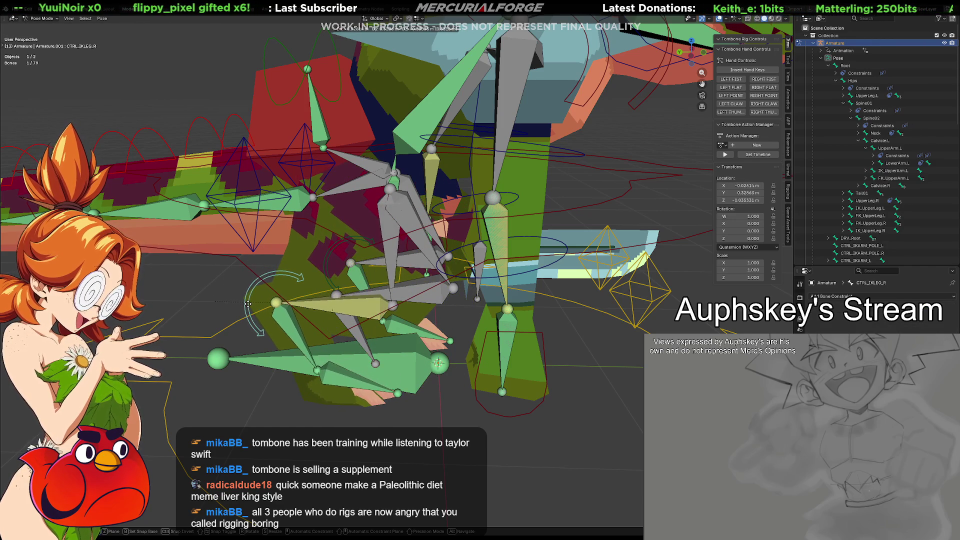
{"action": "left_click", "coordinate": [249, 304]}
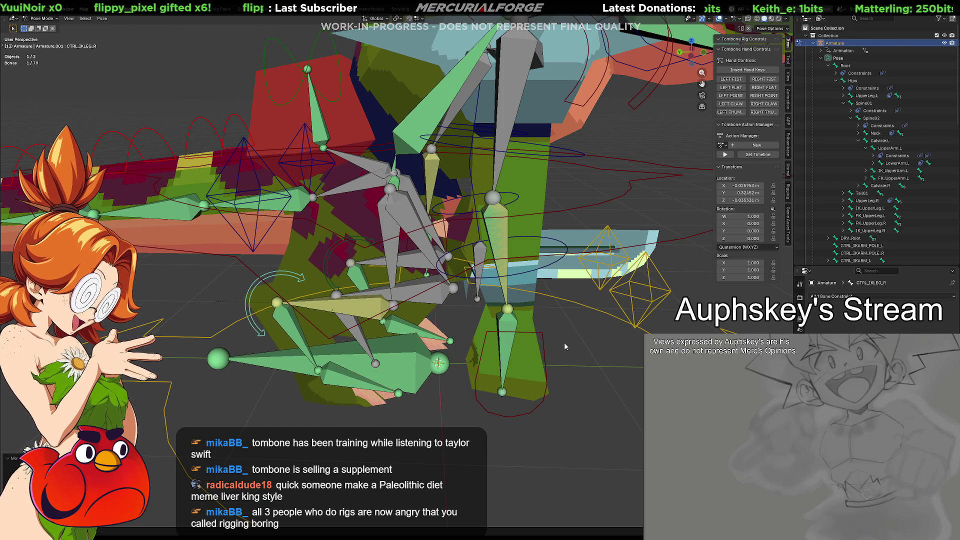
{"action": "left_click", "coordinate": [850, 237]}
{"action": "left_click", "coordinate": [799, 432]}
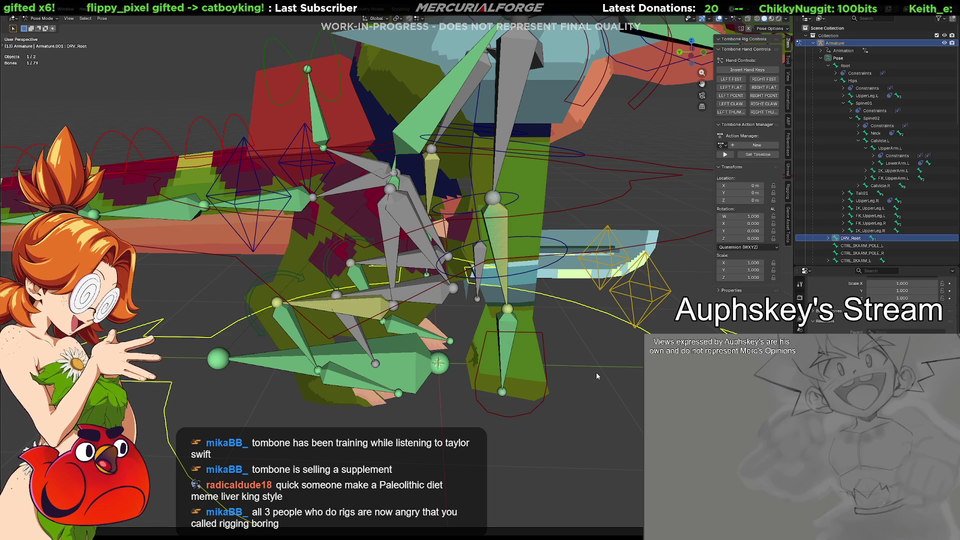
Undo the leg controller move, zoom out, and try then cancel a DRV_Root grab.
{"action": "key", "text": "ctrl+z"}
{"action": "key", "text": "ctrl+z"}
{"action": "scroll", "coordinate": [544, 399], "scroll_direction": "down", "scroll_amount": 5}
{"action": "mouse_move", "coordinate": [545, 398]}
{"action": "middle_mouse_down"}
{"action": "mouse_move", "coordinate": [530, 390]}
{"action": "mouse_move", "coordinate": [631, 383]}
{"action": "middle_mouse_up"}
{"action": "left_click", "coordinate": [490, 337]}
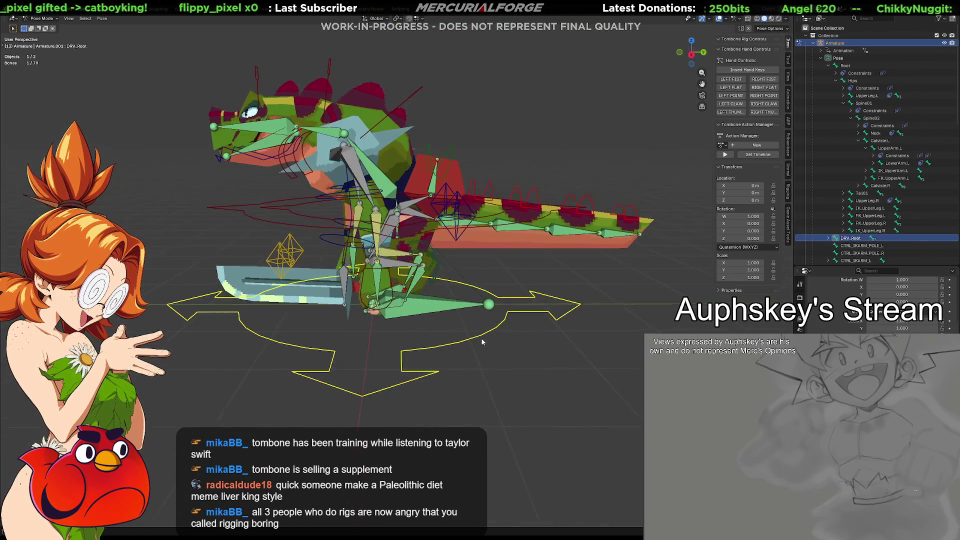
{"action": "key", "text": "g"}
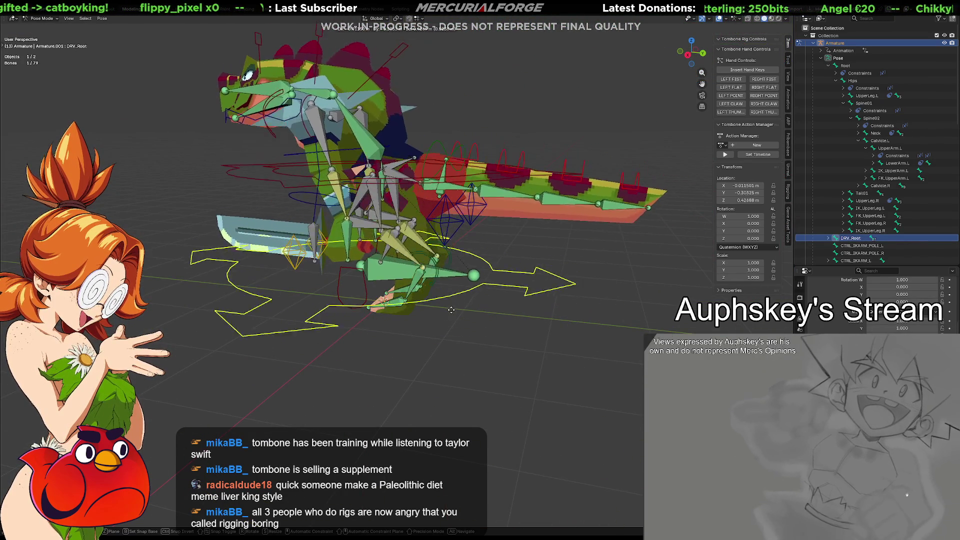
{"action": "key", "text": "Escape"}
Orbit to a more frontal view and select the CTRL_IKARM_L controller.
{"action": "middle_click_drag", "start_coordinate": [475, 320], "coordinate": [464, 348]}
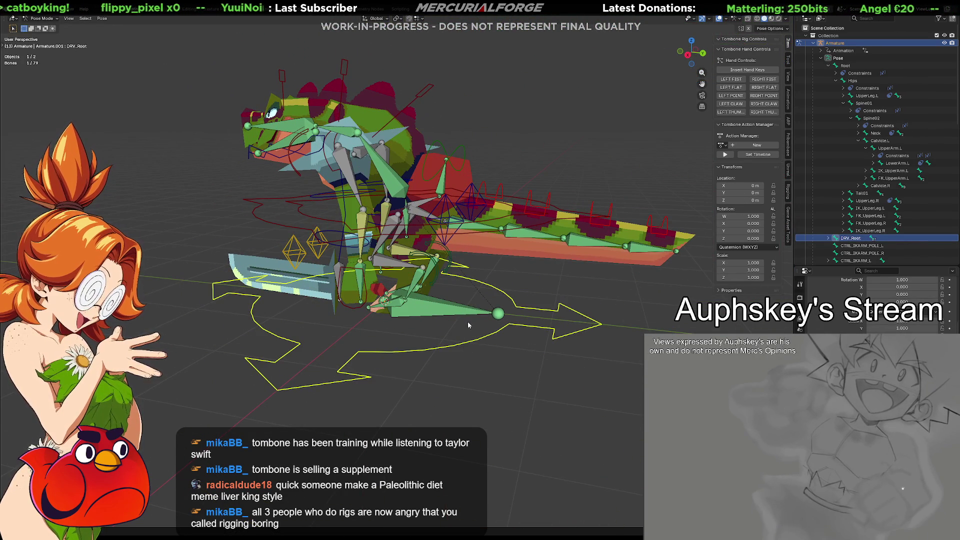
{"action": "scroll", "coordinate": [875, 305], "scroll_direction": "up", "scroll_amount": 5}
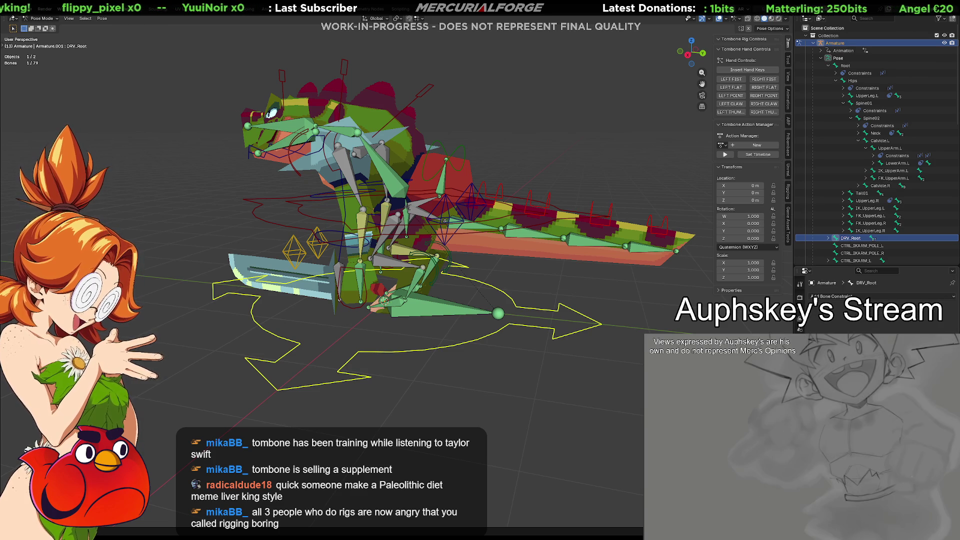
{"action": "scroll", "coordinate": [874, 305], "scroll_direction": "down", "scroll_amount": 5}
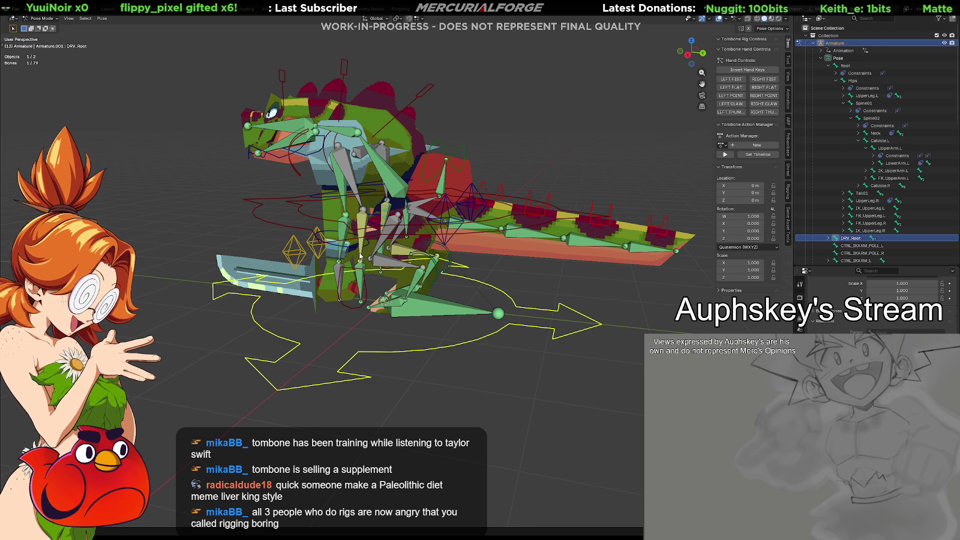
{"action": "middle_click_drag", "start_coordinate": [360, 256], "coordinate": [386, 270]}
{"action": "left_click", "coordinate": [400, 313]}
{"action": "mouse_move", "coordinate": [400, 314]}
{"action": "middle_mouse_down"}
{"action": "mouse_move", "coordinate": [493, 304]}
{"action": "mouse_move", "coordinate": [417, 313]}
{"action": "mouse_move", "coordinate": [481, 336]}
{"action": "middle_mouse_up"}
Set CTRL_IKARM_L's Location X, Y and Z to 0 and clear the selection.
{"action": "left_click", "coordinate": [747, 200]}
{"action": "type", "text": "0"}
{"action": "key", "text": "Return"}
{"action": "double_click", "coordinate": [745, 192]}
{"action": "type", "text": "0"}
{"action": "key", "text": "Return"}
{"action": "double_click", "coordinate": [745, 186]}
{"action": "type", "text": "0"}
{"action": "key", "text": "Return"}
{"action": "key", "text": "alt+a"}
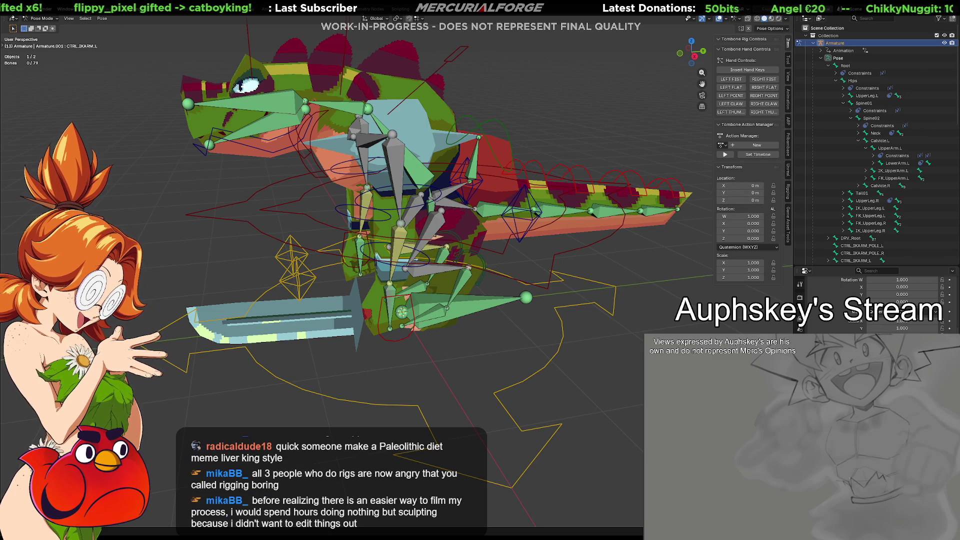
Select DRV_Root, try a grab, and show the armature's Object Data properties.
{"action": "left_click", "coordinate": [558, 345]}
{"action": "mouse_move", "coordinate": [559, 345]}
{"action": "middle_mouse_down"}
{"action": "mouse_move", "coordinate": [552, 324]}
{"action": "mouse_move", "coordinate": [499, 280]}
{"action": "mouse_move", "coordinate": [489, 300]}
{"action": "mouse_move", "coordinate": [545, 320]}
{"action": "middle_mouse_up"}
{"action": "key", "text": "g"}
{"action": "key", "text": "Escape"}
{"action": "left_click", "coordinate": [800, 320]}
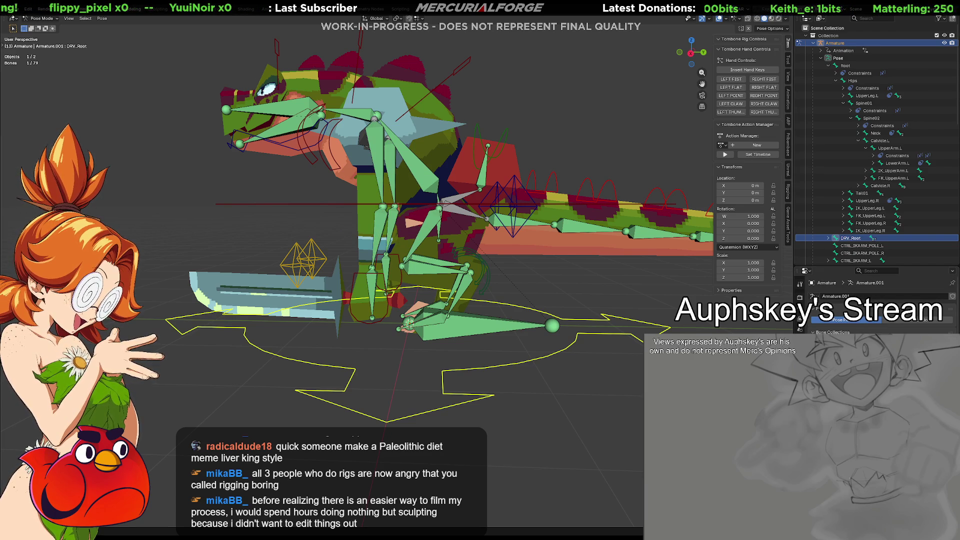
{"action": "key", "text": "g"}
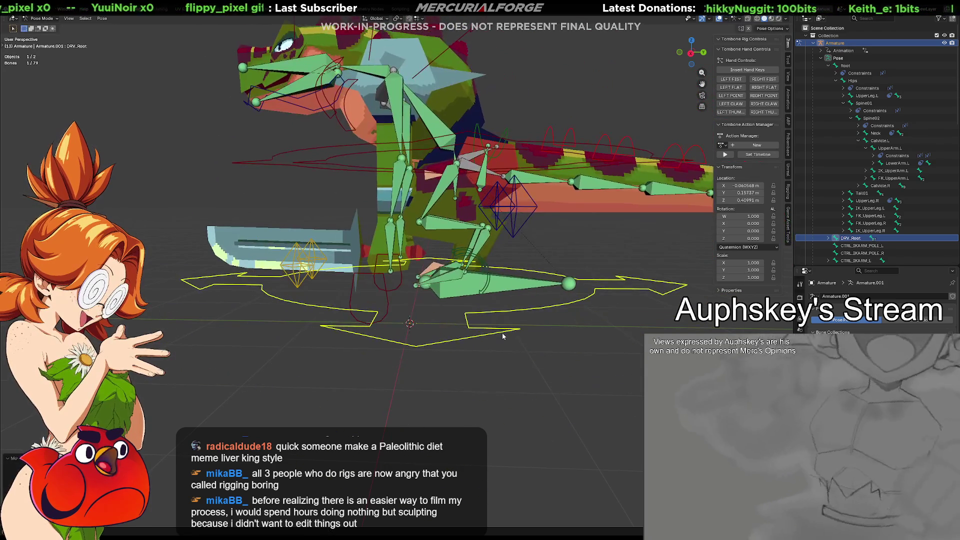
Move the whole rig with DRV_Root, then clear its location back to zero with Alt+G.
{"action": "mouse_move", "coordinate": [486, 337]}
{"action": "middle_mouse_down", "text": "alt"}
{"action": "mouse_move", "coordinate": [506, 348]}
{"action": "mouse_move", "coordinate": [413, 323]}
{"action": "mouse_move", "coordinate": [499, 337]}
{"action": "mouse_move", "coordinate": [557, 307]}
{"action": "middle_mouse_up", "text": "alt"}
{"action": "right_click", "coordinate": [508, 350]}
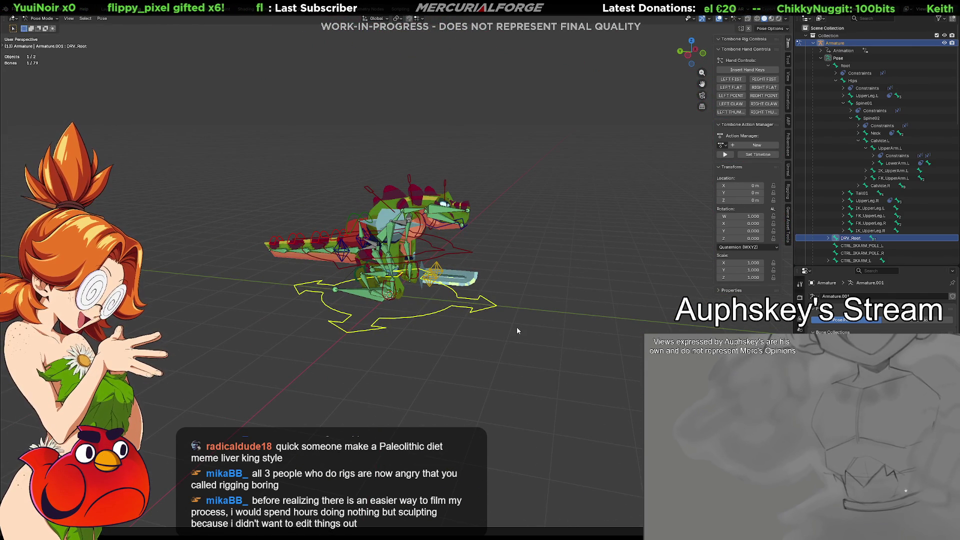
{"action": "key", "text": "g"}
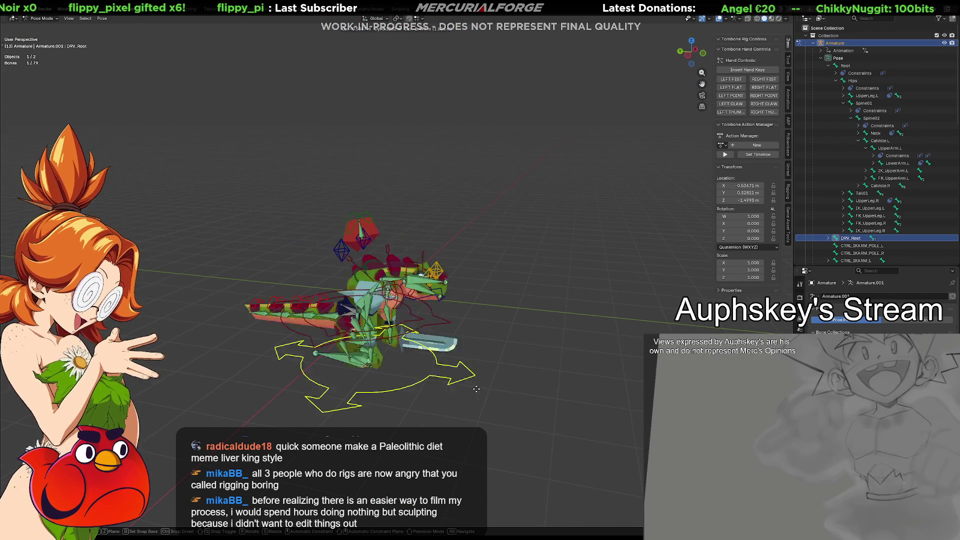
{"action": "left_click", "coordinate": [516, 322]}
{"action": "key", "text": "alt+g"}
{"action": "scroll", "coordinate": [514, 316], "scroll_direction": "up", "scroll_amount": 5}
{"action": "middle_click_drag", "start_coordinate": [487, 320], "coordinate": [424, 315]}
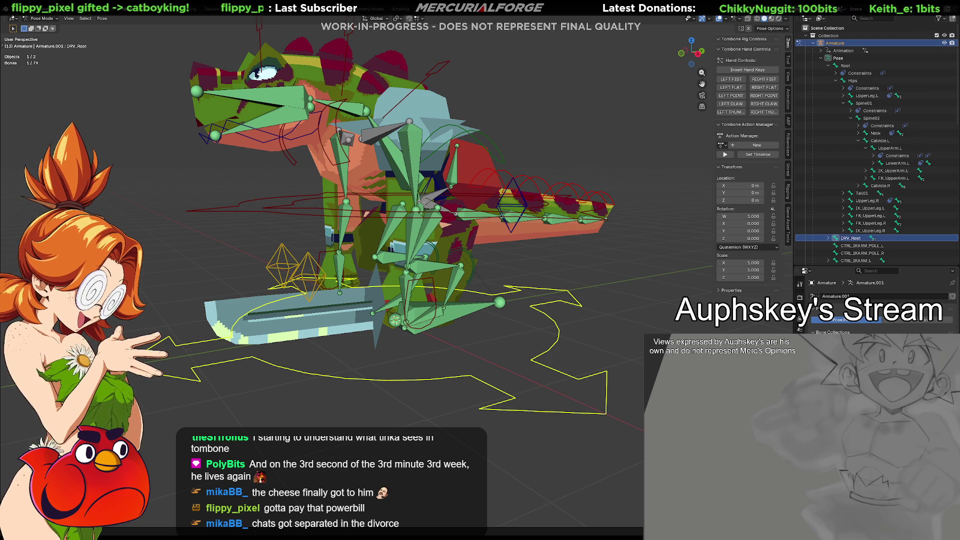
{"action": "middle_click_drag", "start_coordinate": [590, 290], "coordinate": [594, 317]}
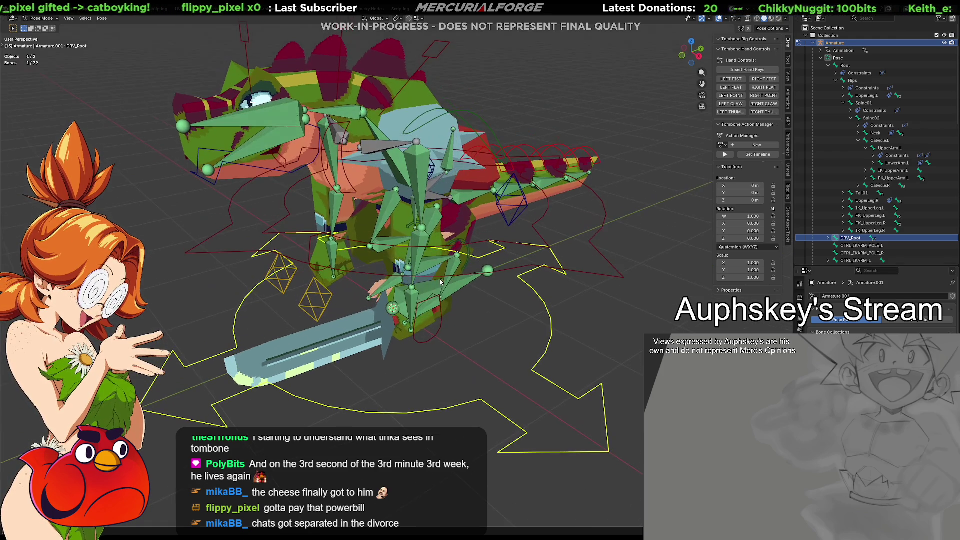
{"action": "key", "text": "g"}
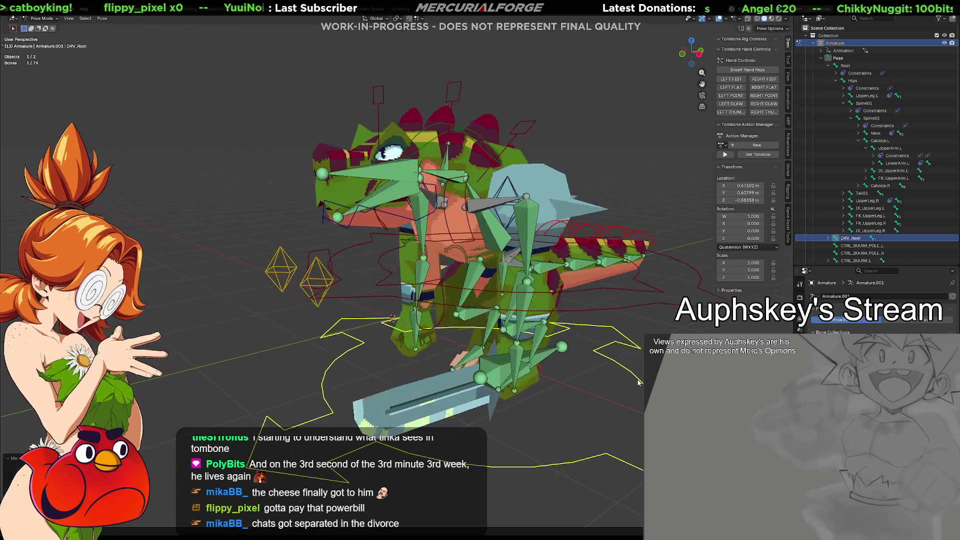
{"action": "key", "text": "Escape"}
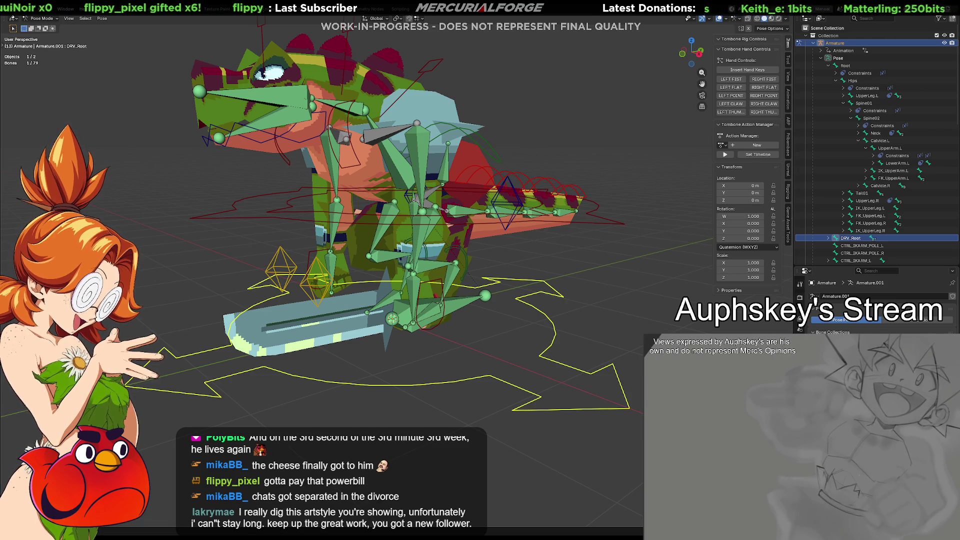
{"action": "middle_click_drag", "start_coordinate": [606, 302], "coordinate": [589, 306]}
{"action": "mouse_move", "coordinate": [589, 305]}
{"action": "middle_mouse_down"}
{"action": "mouse_move", "coordinate": [625, 299]}
{"action": "mouse_move", "coordinate": [629, 318]}
{"action": "mouse_move", "coordinate": [575, 307]}
{"action": "mouse_move", "coordinate": [629, 307]}
{"action": "mouse_move", "coordinate": [115, 302]}
{"action": "middle_mouse_up"}
{"action": "scroll", "coordinate": [573, 293], "scroll_direction": "up", "scroll_amount": 3}
{"action": "mouse_move", "coordinate": [572, 293]}
{"action": "middle_mouse_down"}
{"action": "mouse_move", "coordinate": [542, 361]}
{"action": "mouse_move", "coordinate": [590, 350]}
{"action": "mouse_move", "coordinate": [574, 346]}
{"action": "middle_mouse_up"}
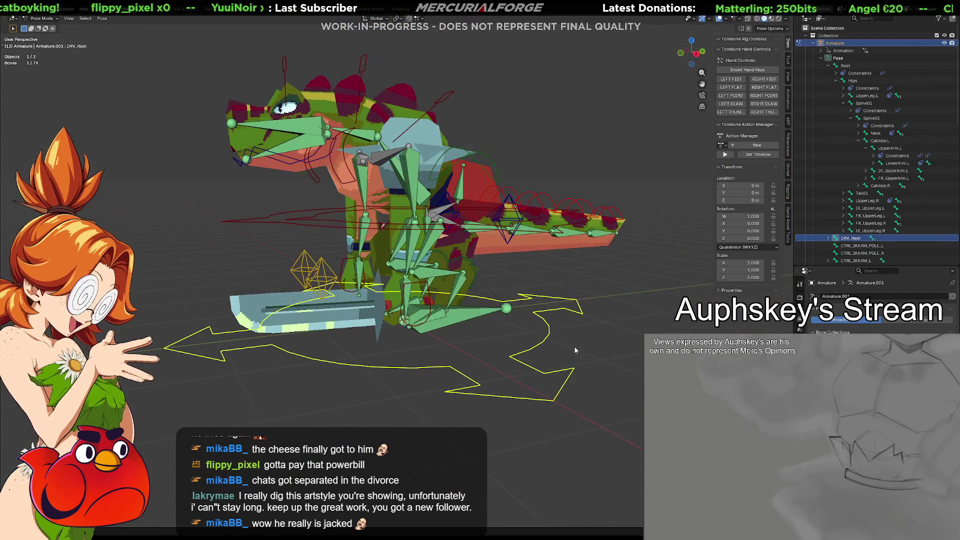
{"action": "mouse_move", "coordinate": [508, 325]}
{"action": "middle_mouse_down"}
{"action": "mouse_move", "coordinate": [536, 340]}
{"action": "mouse_move", "coordinate": [589, 328]}
{"action": "middle_mouse_up"}
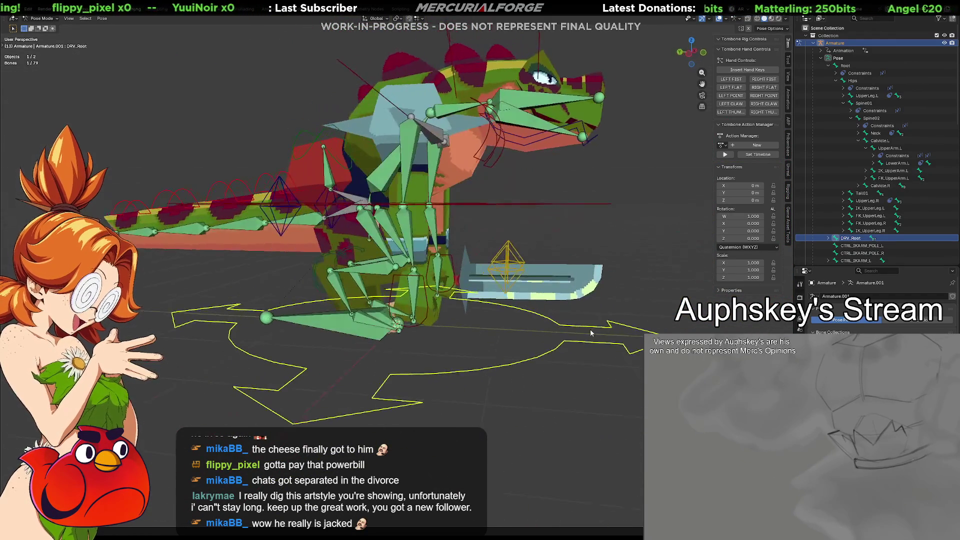
{"action": "mouse_move", "coordinate": [614, 280]}
{"action": "middle_mouse_down"}
{"action": "mouse_move", "coordinate": [549, 350]}
{"action": "mouse_move", "coordinate": [507, 311]}
{"action": "middle_mouse_up"}
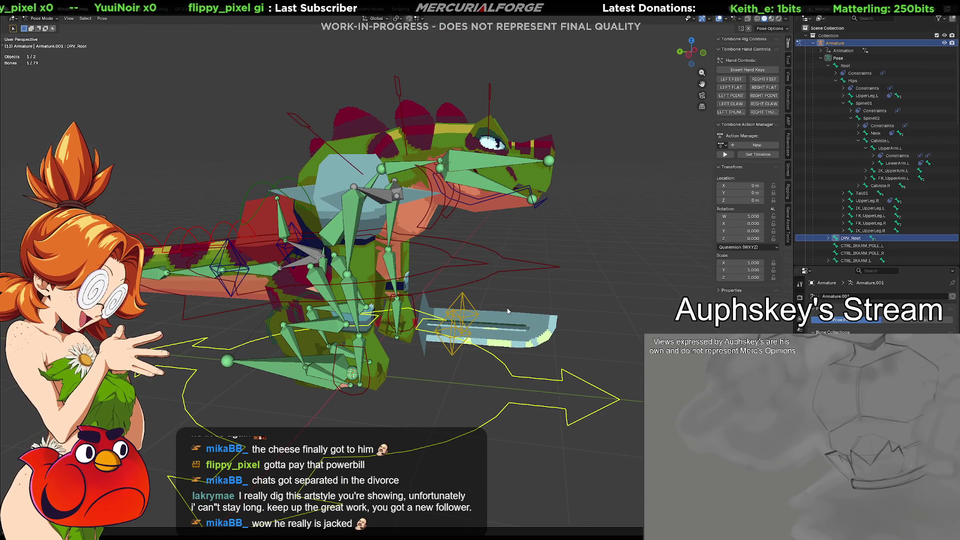
{"action": "key", "text": "alt+Tab"}
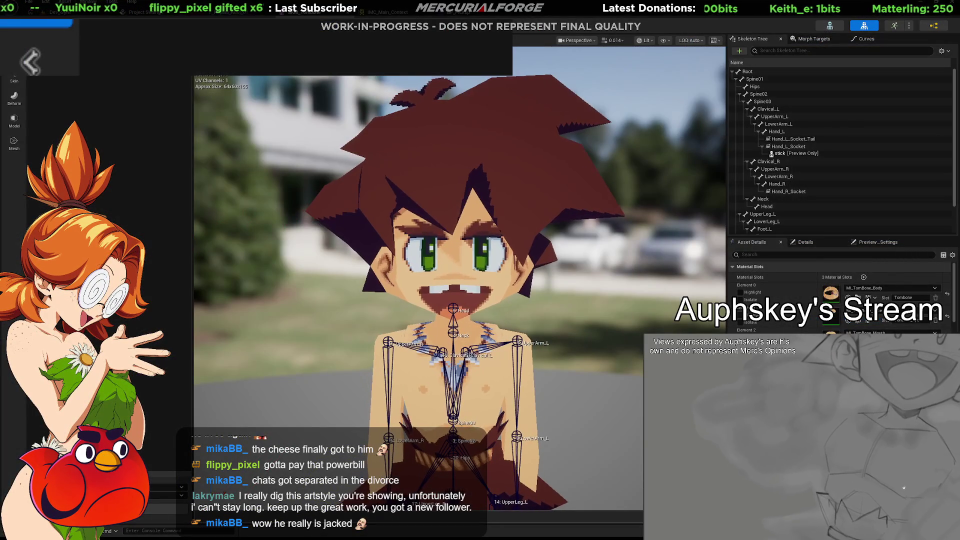
{"action": "left_click_drag", "start_coordinate": [517, 313], "coordinate": [480, 295]}
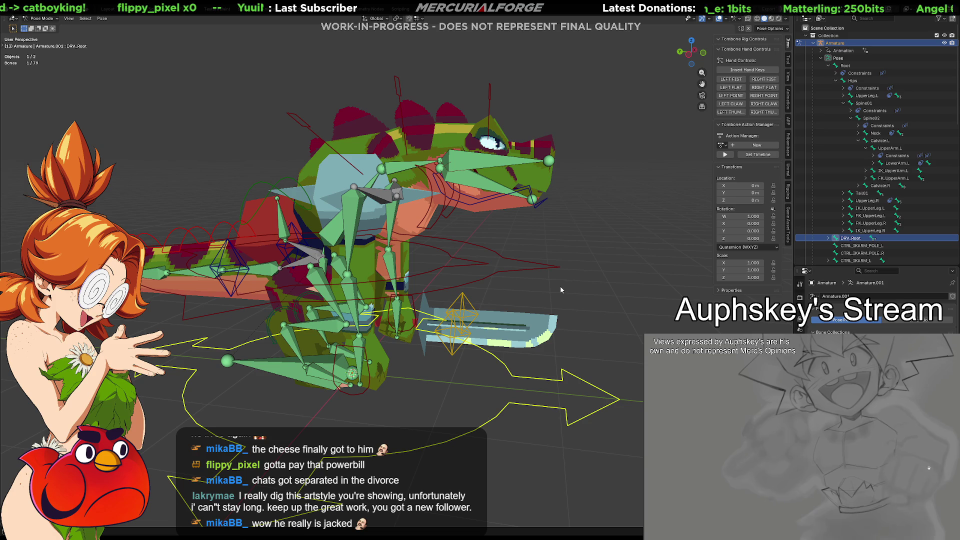
Orbit to the dinosaur's other side and select CTRL_IKARM_POLE_L.
{"action": "mouse_move", "coordinate": [560, 270]}
{"action": "middle_mouse_down"}
{"action": "mouse_move", "coordinate": [498, 269]}
{"action": "mouse_move", "coordinate": [654, 330]}
{"action": "mouse_move", "coordinate": [645, 321]}
{"action": "mouse_move", "coordinate": [583, 325]}
{"action": "mouse_move", "coordinate": [564, 345]}
{"action": "middle_mouse_up"}
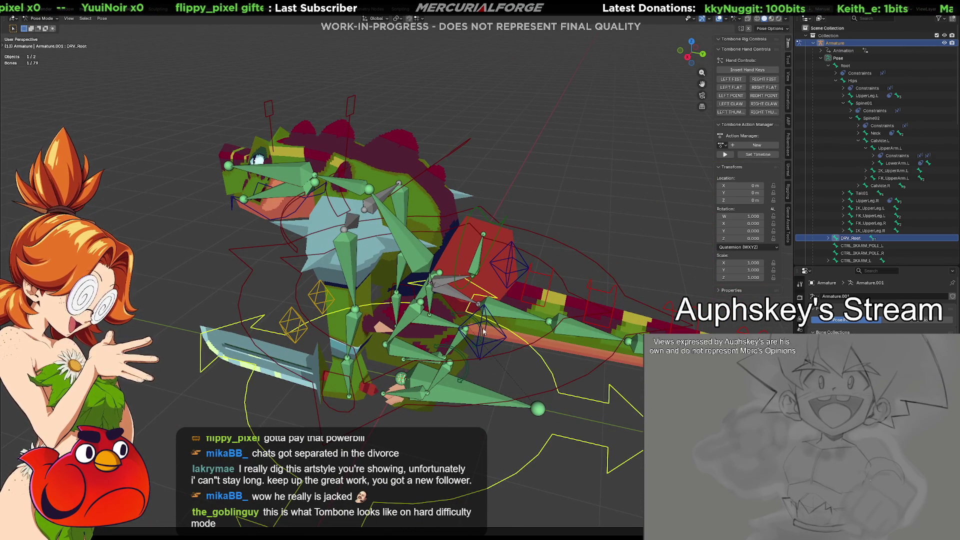
{"action": "left_click", "coordinate": [477, 349]}
{"action": "middle_click_drag", "start_coordinate": [476, 349], "coordinate": [514, 344]}
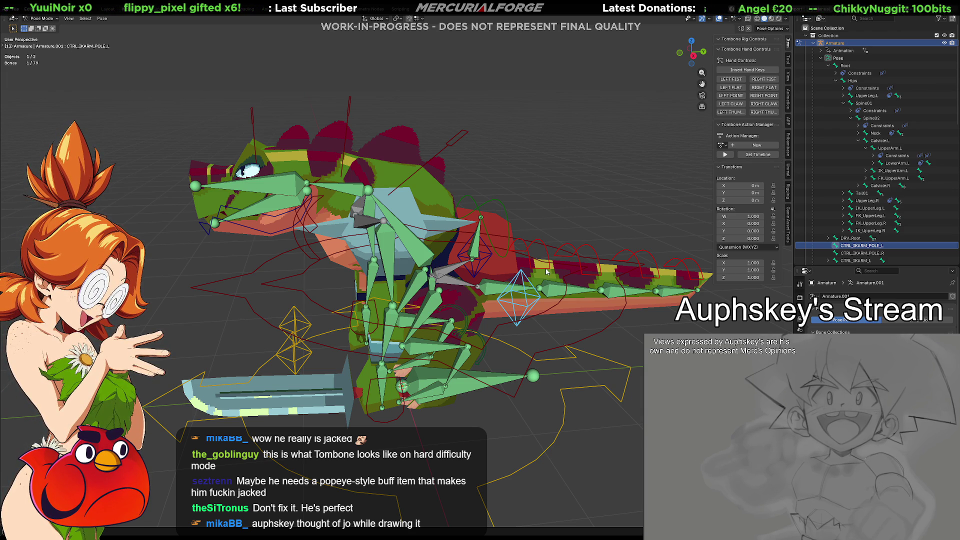
{"action": "mouse_move", "coordinate": [482, 205]}
{"action": "middle_mouse_down"}
{"action": "mouse_move", "coordinate": [449, 251]}
{"action": "mouse_move", "coordinate": [604, 247]}
{"action": "mouse_move", "coordinate": [584, 261]}
{"action": "mouse_move", "coordinate": [437, 252]}
{"action": "middle_mouse_up"}
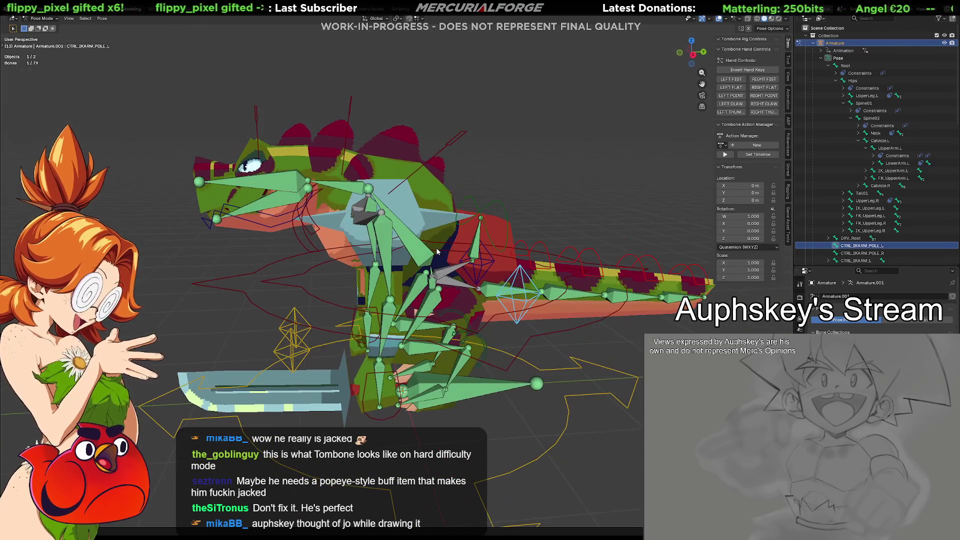
{"action": "mouse_move", "coordinate": [544, 326]}
{"action": "middle_mouse_down"}
{"action": "mouse_move", "coordinate": [531, 345]}
{"action": "mouse_move", "coordinate": [563, 291]}
{"action": "mouse_move", "coordinate": [559, 305]}
{"action": "mouse_move", "coordinate": [512, 322]}
{"action": "mouse_move", "coordinate": [463, 302]}
{"action": "mouse_move", "coordinate": [545, 252]}
{"action": "middle_mouse_up"}
Select CTRL_IKLEG_L as the active bone and add DRV_Root to the selection.
{"action": "left_click", "coordinate": [509, 278]}
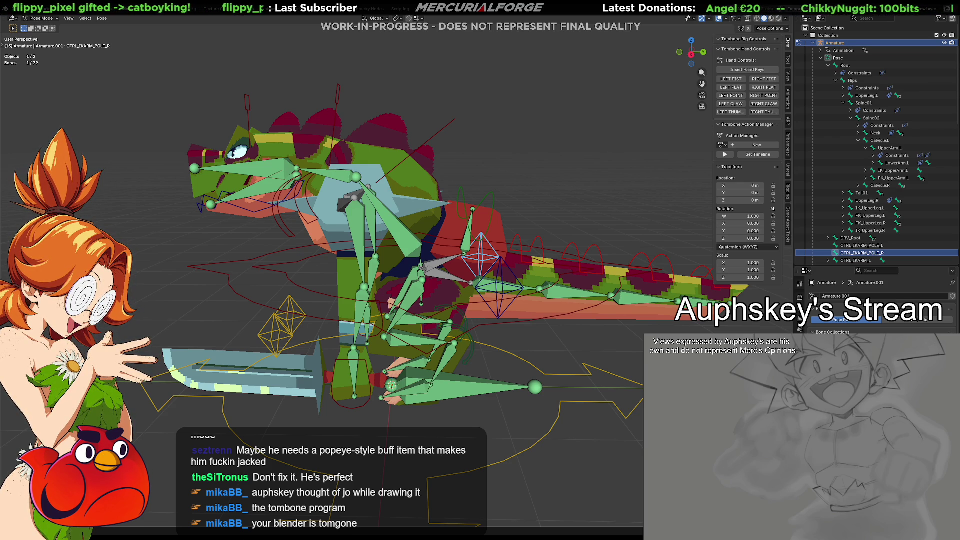
{"action": "mouse_move", "coordinate": [494, 280]}
{"action": "middle_mouse_down"}
{"action": "mouse_move", "coordinate": [510, 318]}
{"action": "mouse_move", "coordinate": [444, 290]}
{"action": "mouse_move", "coordinate": [449, 315]}
{"action": "middle_mouse_up"}
{"action": "left_click", "coordinate": [449, 316]}
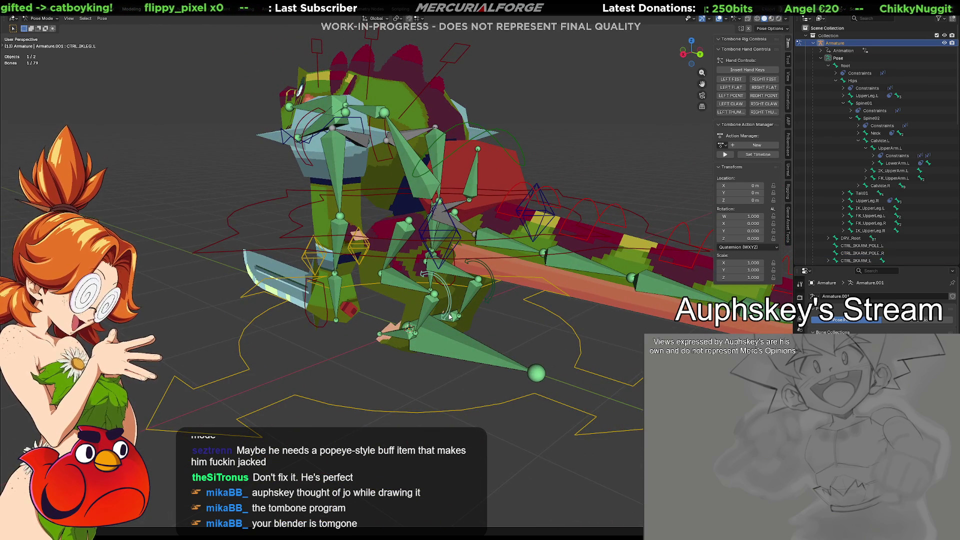
{"action": "left_click", "coordinate": [492, 299], "text": "shift"}
{"action": "left_click", "coordinate": [451, 313]}
{"action": "left_click", "coordinate": [448, 306]}
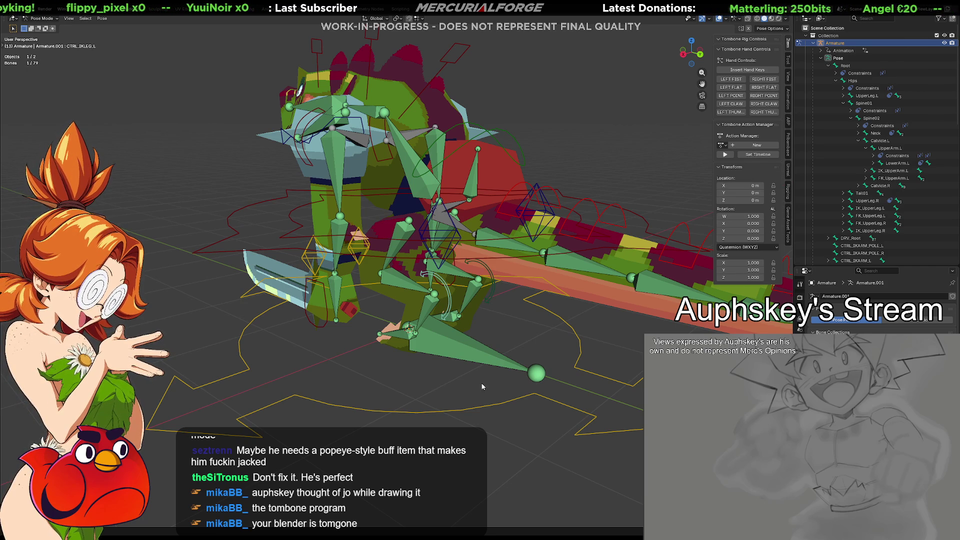
{"action": "left_click", "coordinate": [472, 409], "text": "shift"}
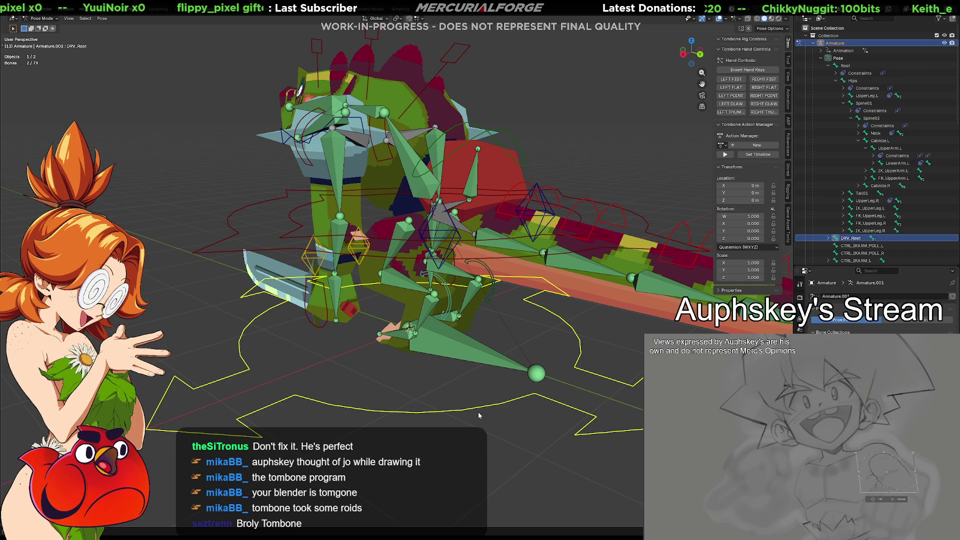
Orbit to a higher side view and select only CTRL_IKLEG_L.
{"action": "mouse_move", "coordinate": [479, 415]}
{"action": "middle_mouse_down"}
{"action": "mouse_move", "coordinate": [484, 356]}
{"action": "mouse_move", "coordinate": [529, 352]}
{"action": "middle_mouse_up"}
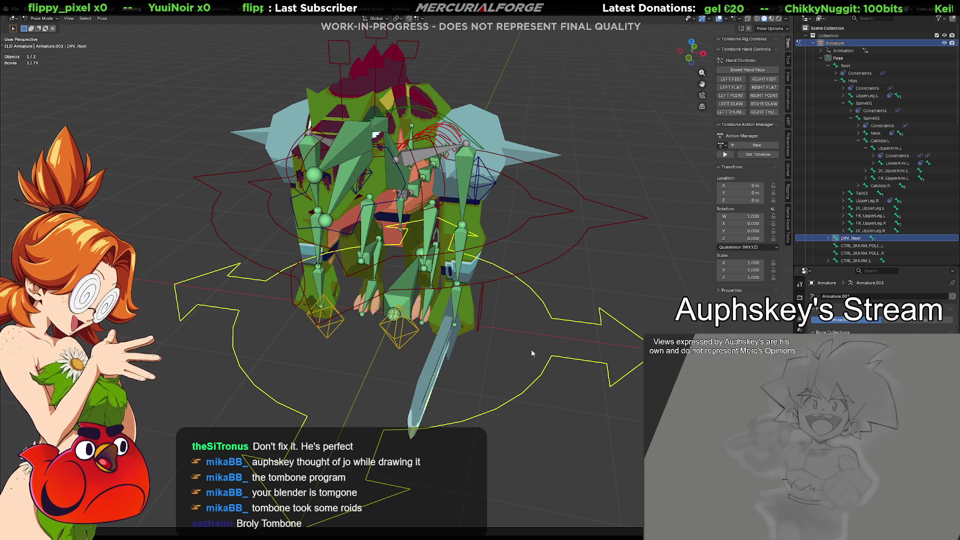
{"action": "mouse_move", "coordinate": [531, 349]}
{"action": "middle_mouse_down"}
{"action": "mouse_move", "coordinate": [430, 353]}
{"action": "mouse_move", "coordinate": [506, 334]}
{"action": "middle_mouse_up"}
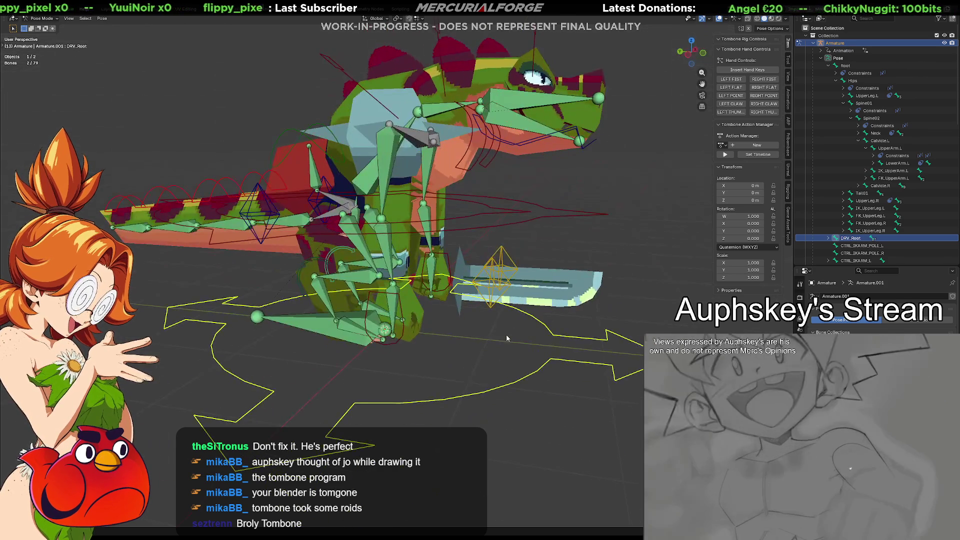
{"action": "mouse_move", "coordinate": [515, 256]}
{"action": "middle_mouse_down"}
{"action": "mouse_move", "coordinate": [481, 313]}
{"action": "mouse_move", "coordinate": [557, 315]}
{"action": "mouse_move", "coordinate": [483, 307]}
{"action": "middle_mouse_up"}
{"action": "left_click", "coordinate": [474, 302]}
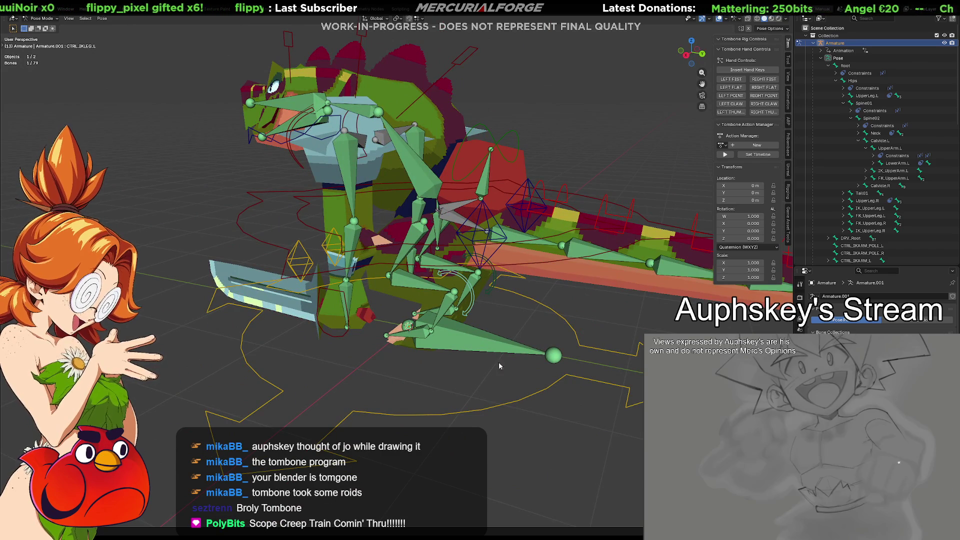
{"action": "mouse_move", "coordinate": [510, 406]}
{"action": "middle_mouse_down"}
{"action": "mouse_move", "coordinate": [482, 419]}
{"action": "mouse_move", "coordinate": [482, 407]}
{"action": "middle_mouse_up"}
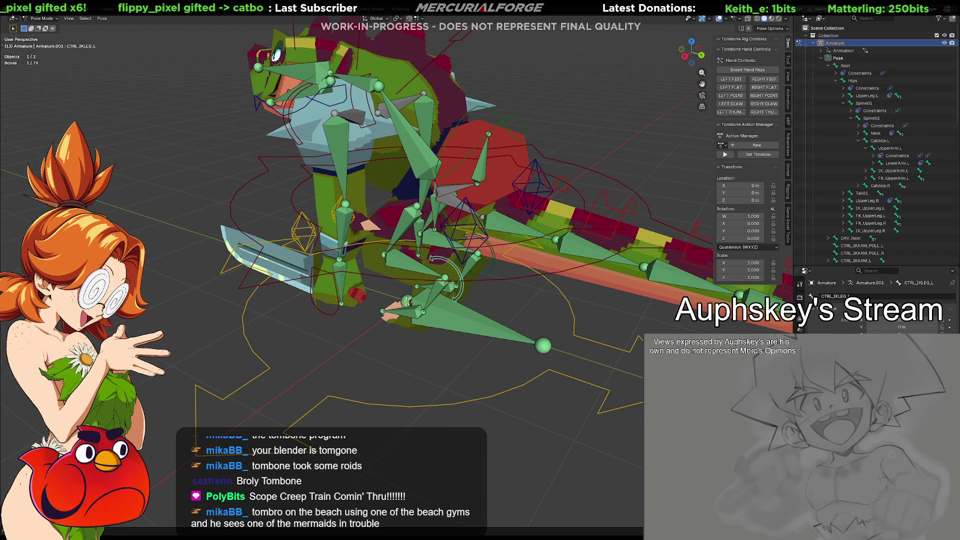
Add a Child Of constraint with Target set to Armature, then eyedrop a bone in the viewport.
{"action": "left_click", "coordinate": [799, 329]}
{"action": "key", "text": "ctrl+shift+c"}
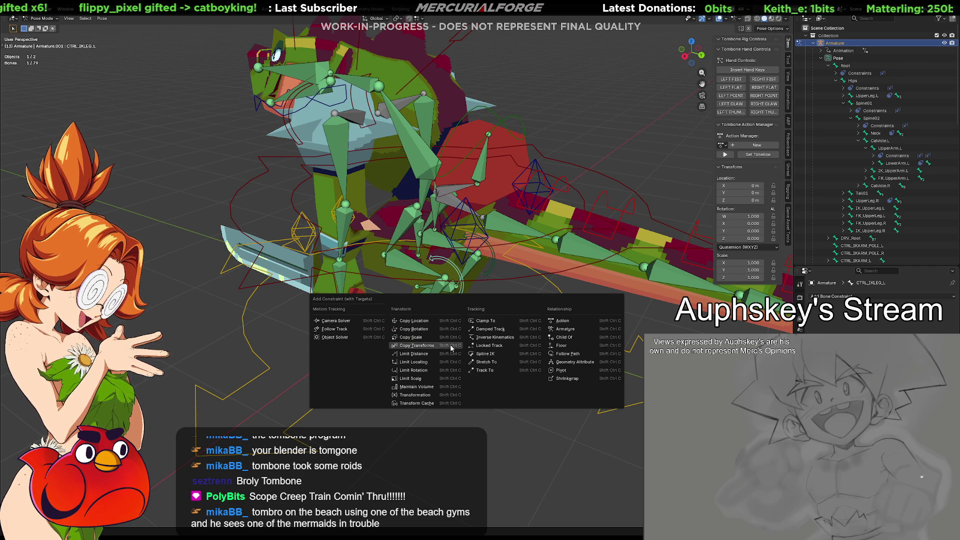
{"action": "left_click", "coordinate": [571, 339]}
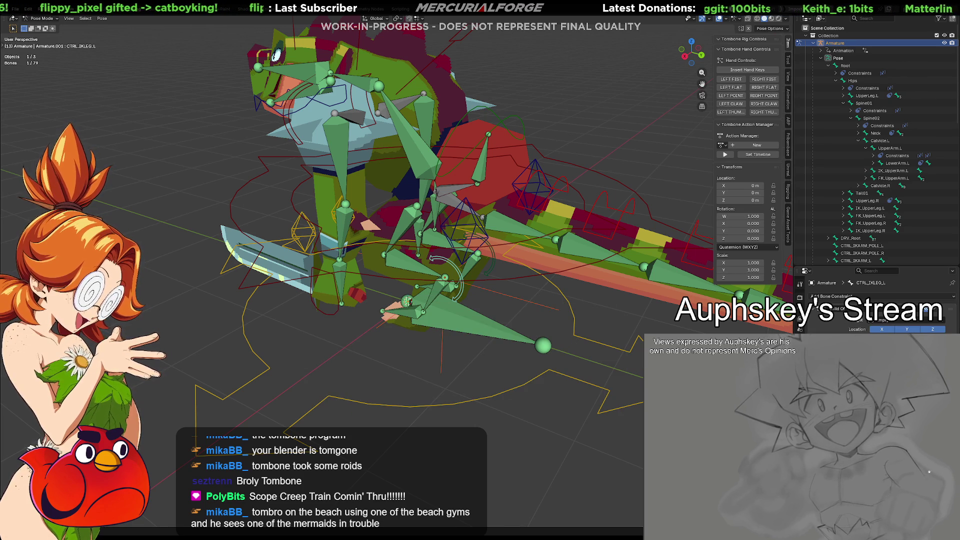
{"action": "left_click", "coordinate": [895, 322]}
{"action": "left_click", "coordinate": [880, 332]}
{"action": "left_click", "coordinate": [941, 329]}
{"action": "left_click", "coordinate": [492, 391]}
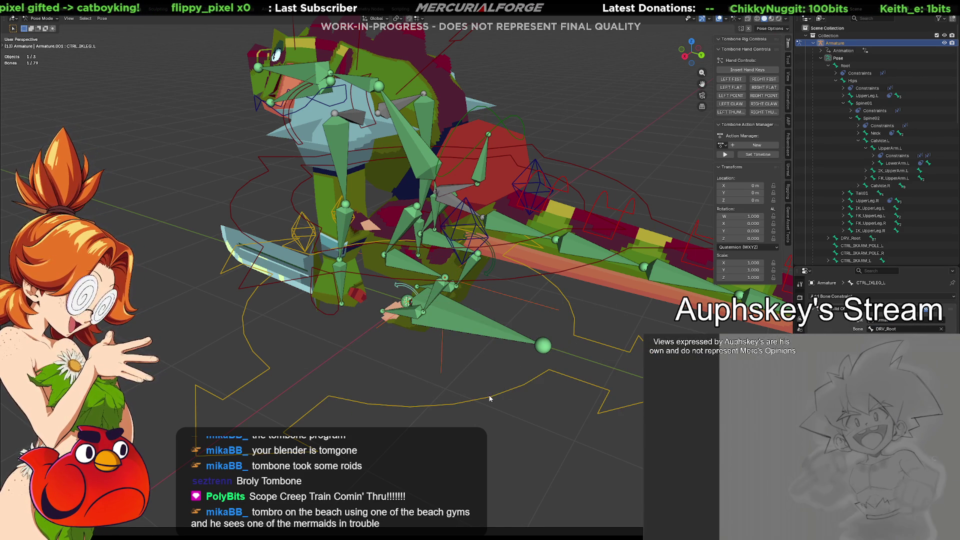
Reselect CTRL_IKLEG_L and pick DRV_Root as the Child Of parent bone.
{"action": "middle_click_drag", "start_coordinate": [490, 398], "coordinate": [495, 374]}
{"action": "left_click", "coordinate": [496, 374]}
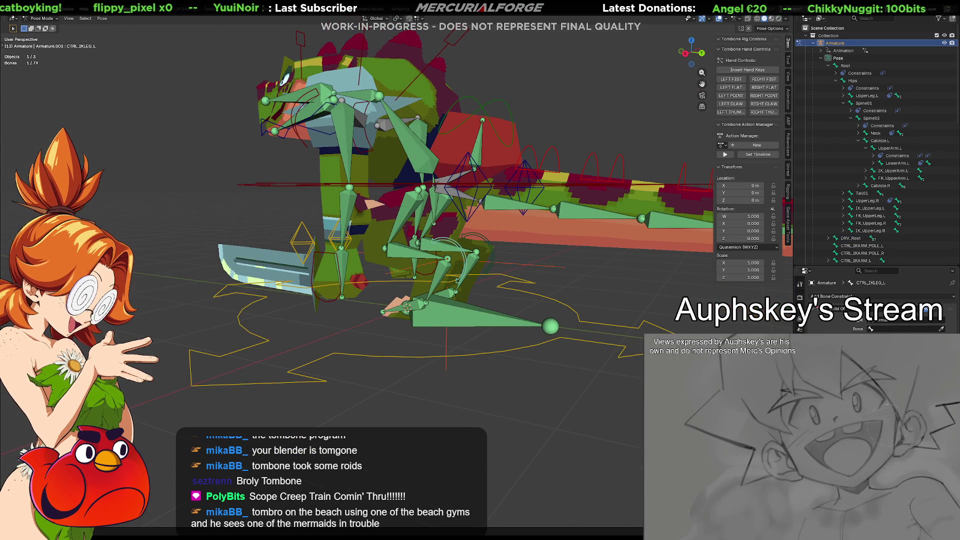
{"action": "left_click", "coordinate": [941, 329]}
{"action": "left_click", "coordinate": [515, 341]}
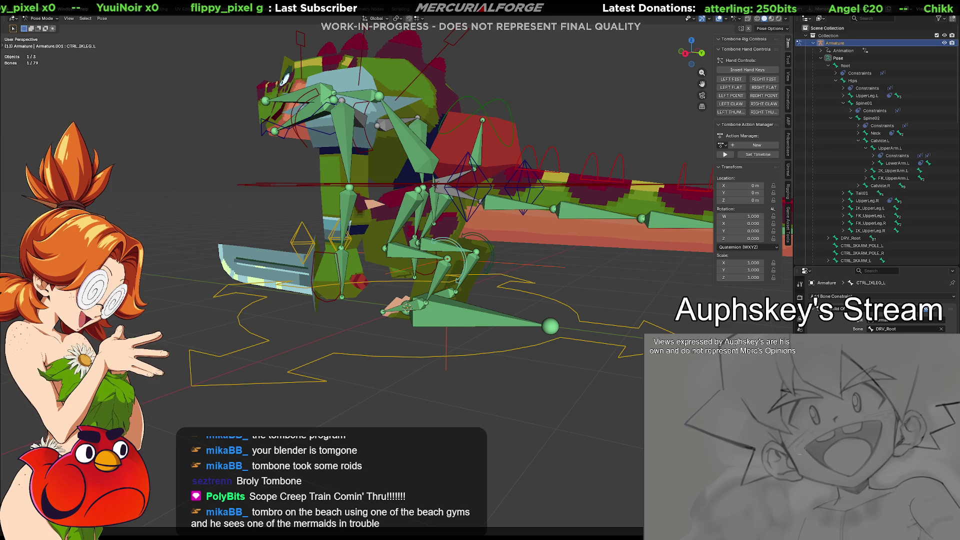
Test-move DRV_Root with G to check the leg follows, then cancel back to rest.
{"action": "left_click", "coordinate": [467, 275]}
{"action": "middle_click_drag", "start_coordinate": [467, 275], "coordinate": [476, 279]}
{"action": "left_click", "coordinate": [475, 277]}
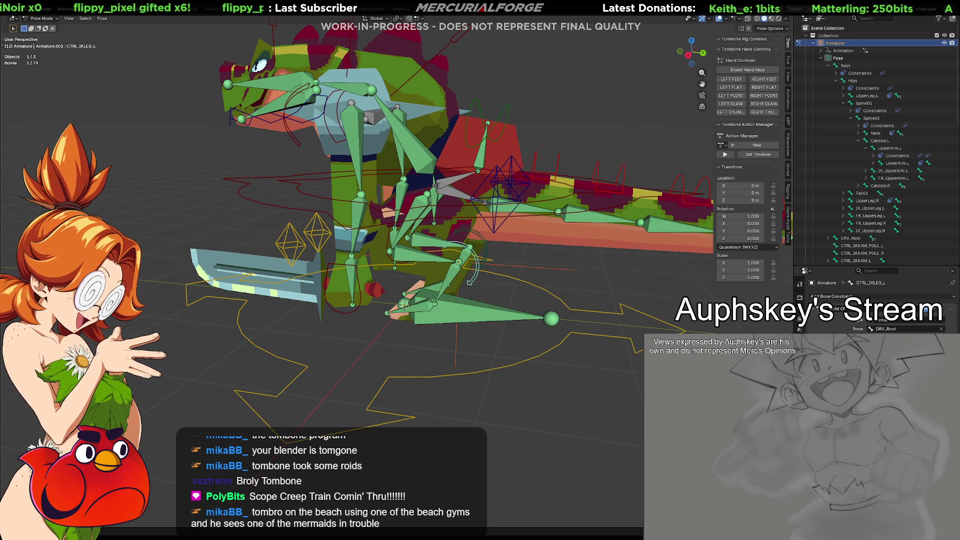
{"action": "left_click", "coordinate": [530, 358]}
{"action": "key", "text": "g"}
{"action": "key", "text": "Escape"}
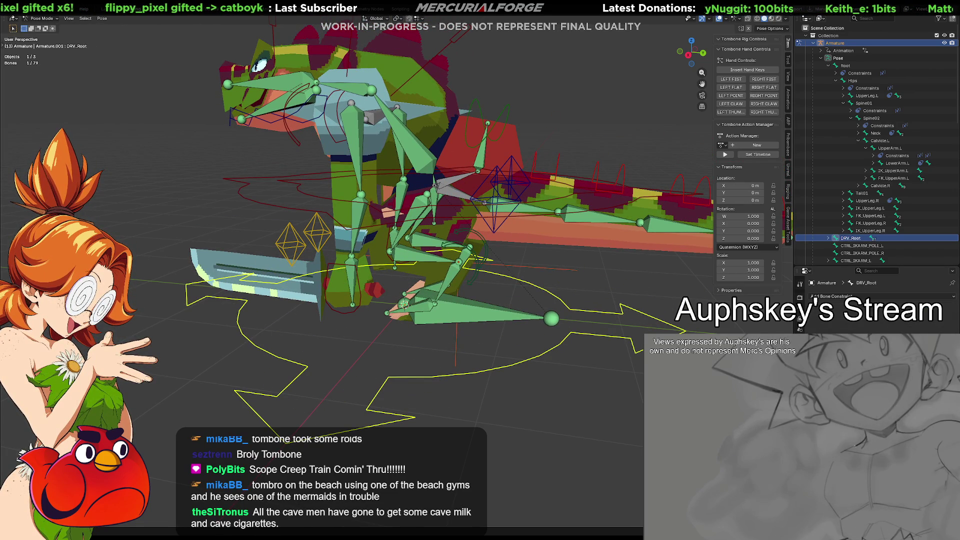
{"action": "left_click", "coordinate": [799, 325]}
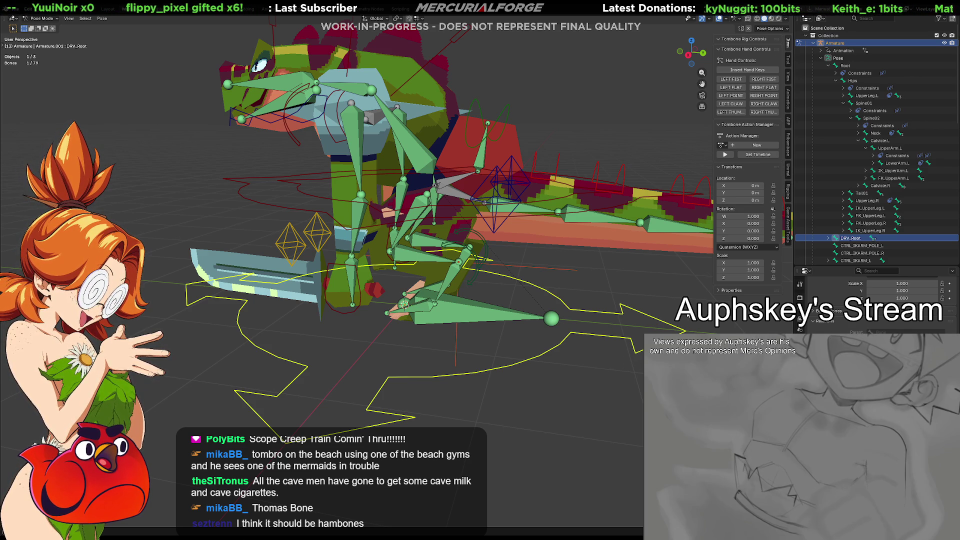
{"action": "mouse_move", "coordinate": [589, 312]}
{"action": "middle_mouse_down"}
{"action": "mouse_move", "coordinate": [526, 291]}
{"action": "mouse_move", "coordinate": [493, 311]}
{"action": "middle_mouse_up"}
{"action": "left_click", "coordinate": [530, 286]}
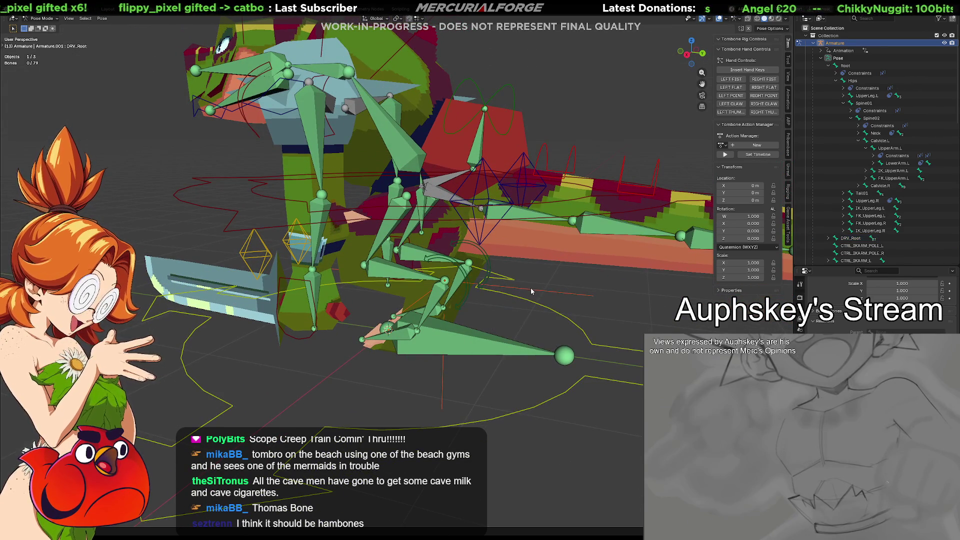
Inspect the stray empty's constraints and data settings, then delete it.
{"action": "key", "text": "Tab"}
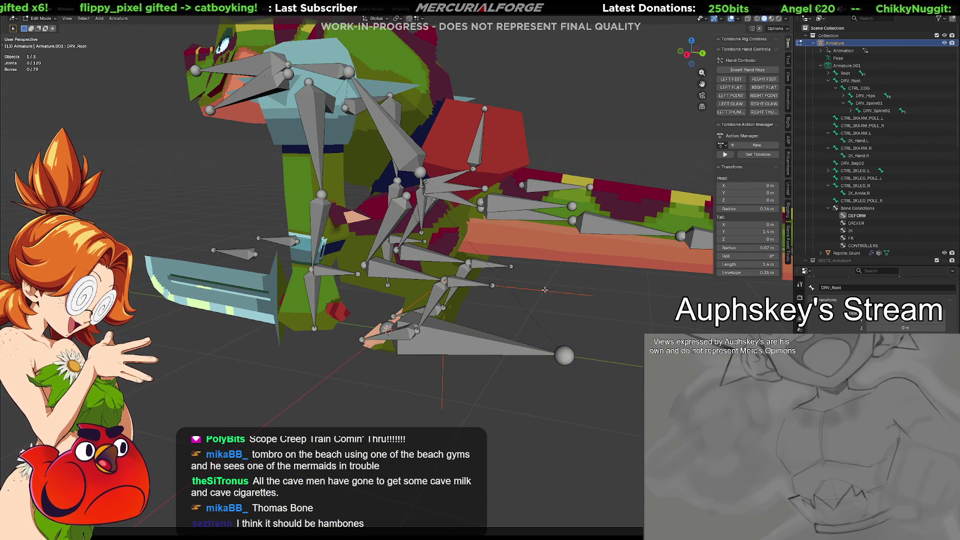
{"action": "key", "text": "Tab"}
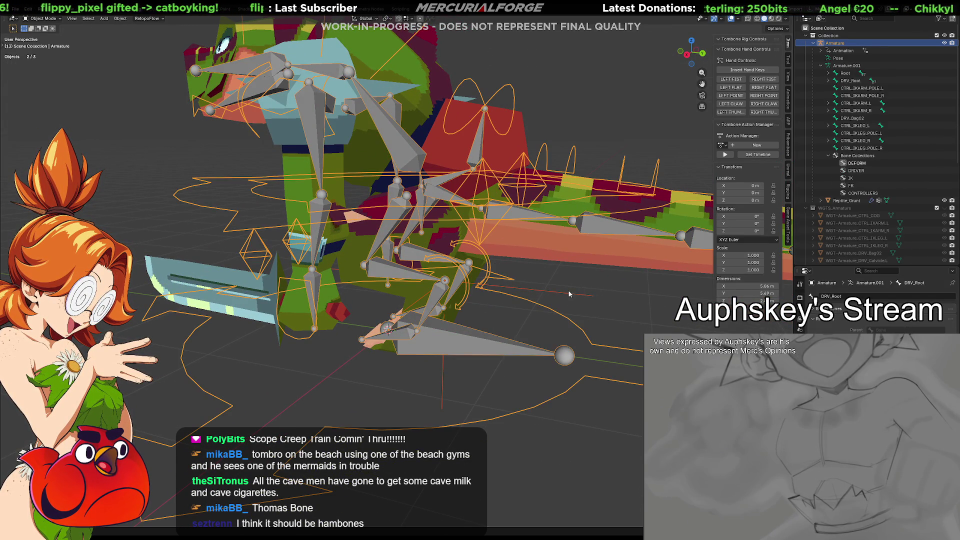
{"action": "left_click", "coordinate": [568, 294]}
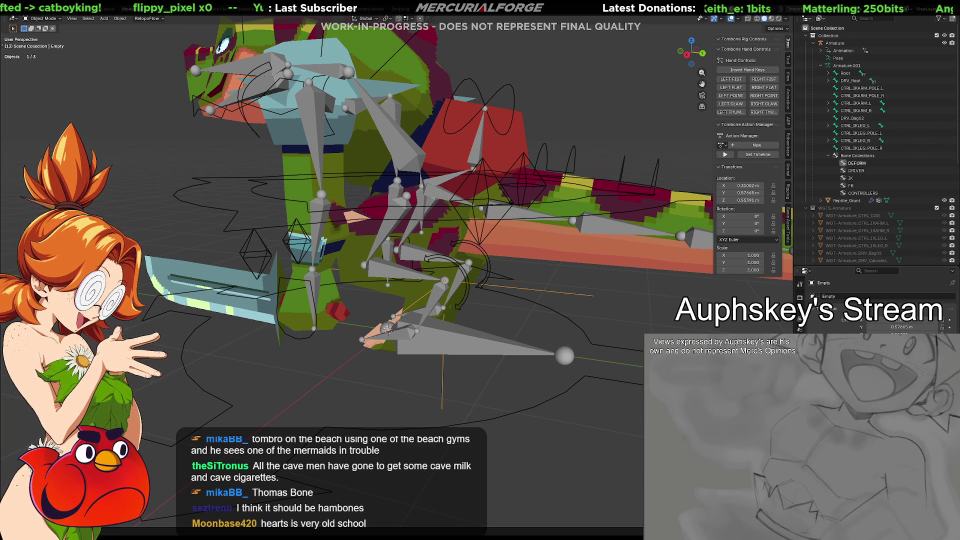
{"action": "left_click", "coordinate": [799, 319]}
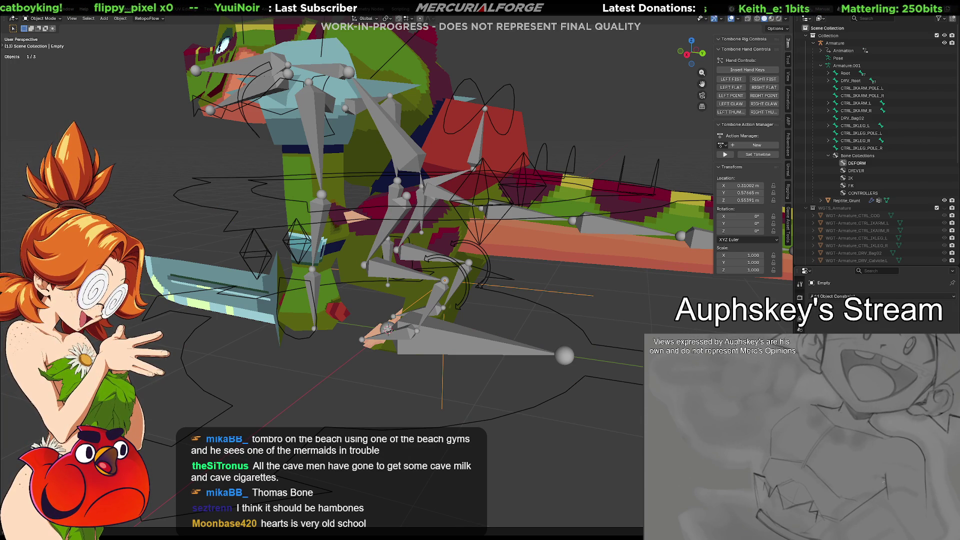
{"action": "left_click", "coordinate": [800, 330]}
{"action": "key", "text": "Delete"}
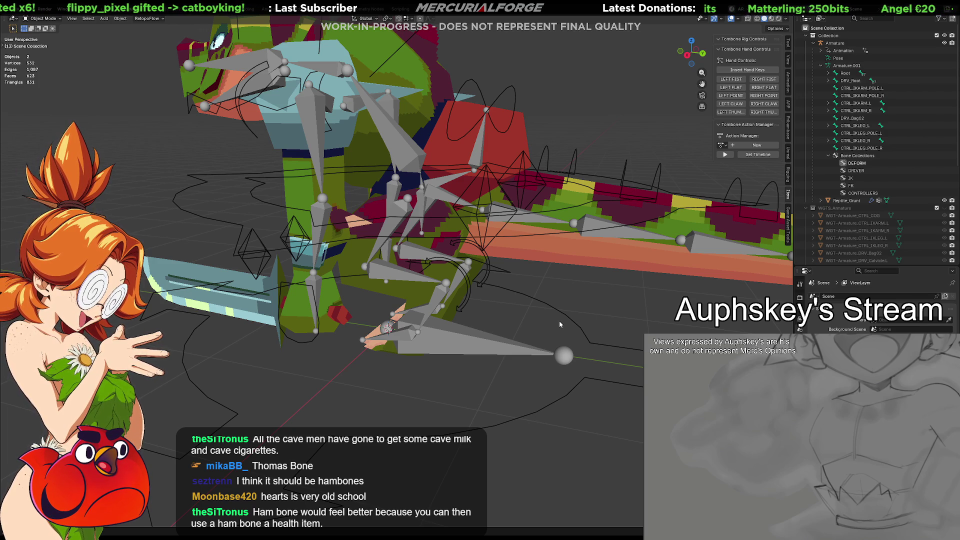
Reselect the armature in Object Mode, undoing a stray click along the way.
{"action": "mouse_move", "coordinate": [512, 351]}
{"action": "middle_mouse_down"}
{"action": "mouse_move", "coordinate": [496, 358]}
{"action": "mouse_move", "coordinate": [470, 333]}
{"action": "middle_mouse_up"}
{"action": "left_click", "coordinate": [466, 306]}
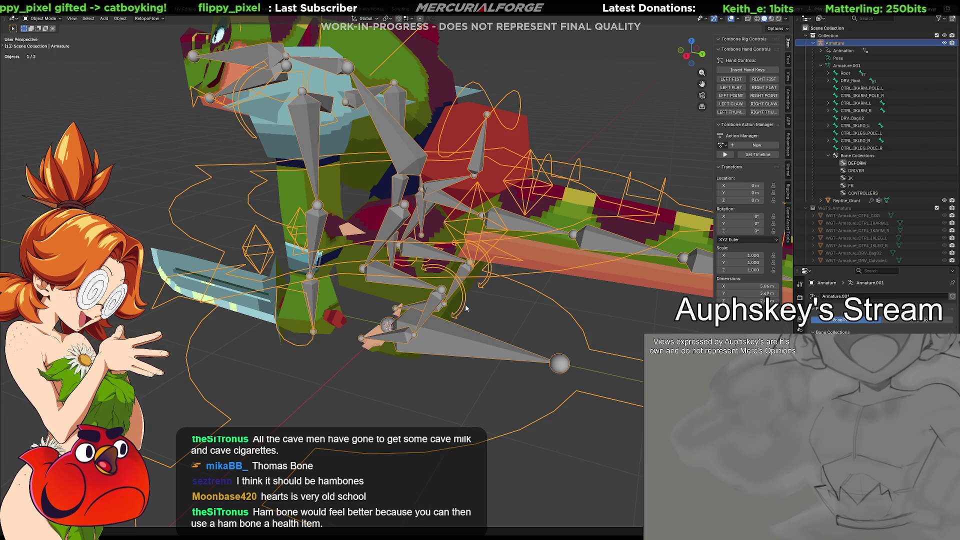
{"action": "left_click", "coordinate": [563, 409]}
{"action": "left_click", "coordinate": [560, 409]}
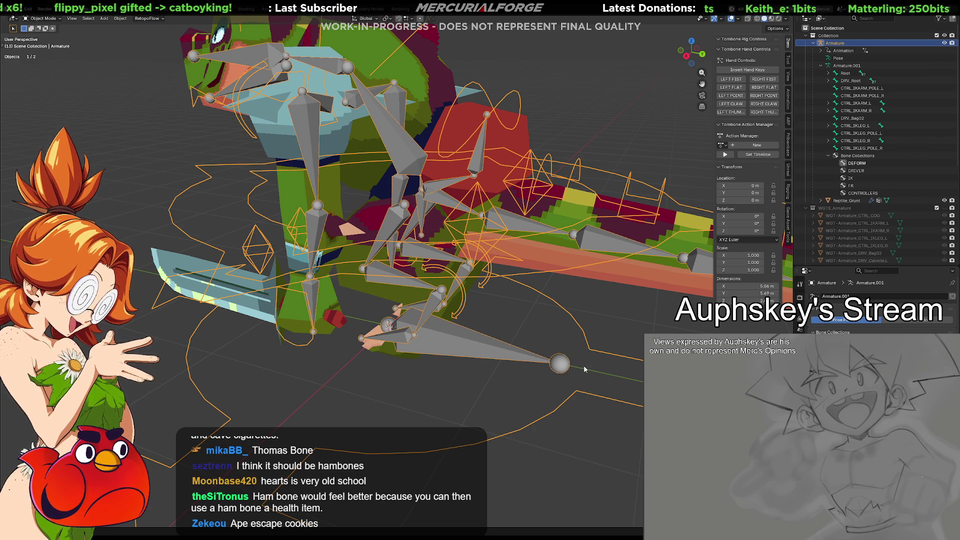
{"action": "left_click", "coordinate": [555, 338]}
{"action": "key", "text": "ctrl+z"}
{"action": "mouse_move", "coordinate": [547, 322]}
{"action": "middle_mouse_down"}
{"action": "mouse_move", "coordinate": [492, 292]}
{"action": "mouse_move", "coordinate": [517, 290]}
{"action": "middle_mouse_up"}
{"action": "key", "text": "ctrl+Tab"}
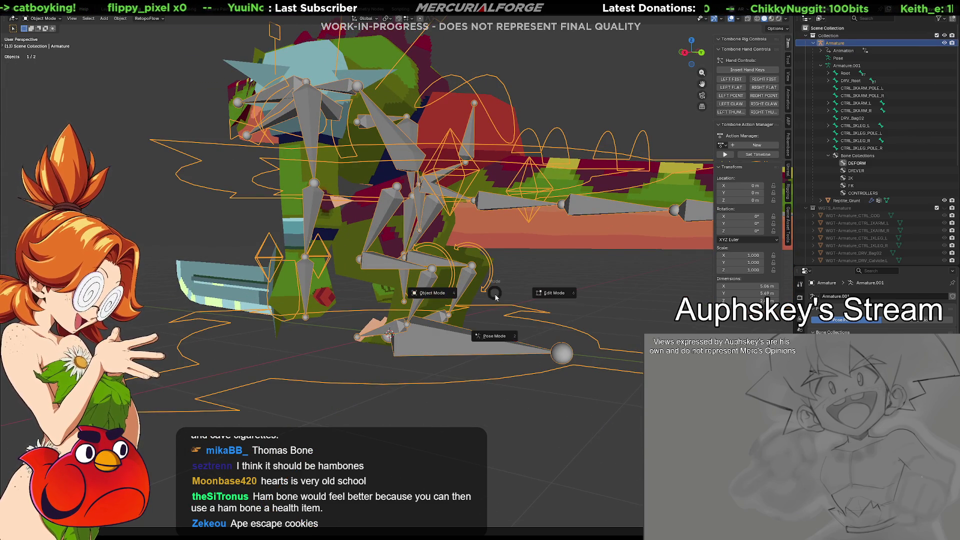
In Pose Mode, add a Child Of constraint to CTRL_IKLEG_R via Shift+Ctrl+C.
{"action": "left_click", "coordinate": [517, 307]}
{"action": "key", "text": "ctrl+Tab"}
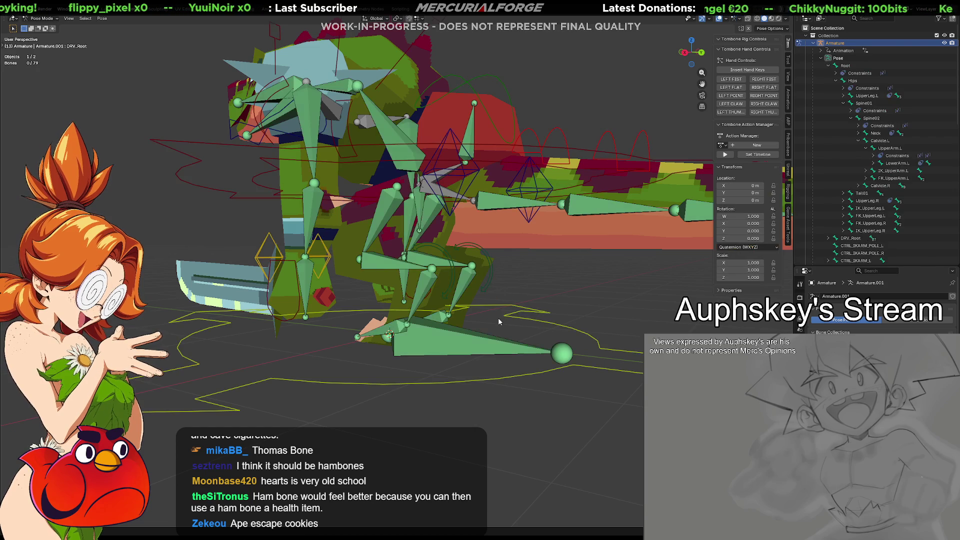
{"action": "left_click", "coordinate": [493, 273]}
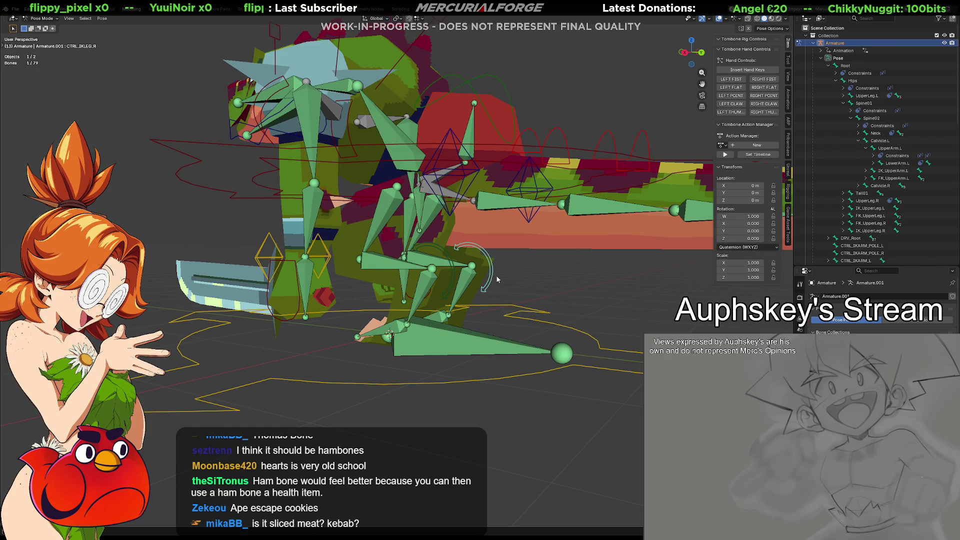
{"action": "key", "text": "shift+ctrl+c"}
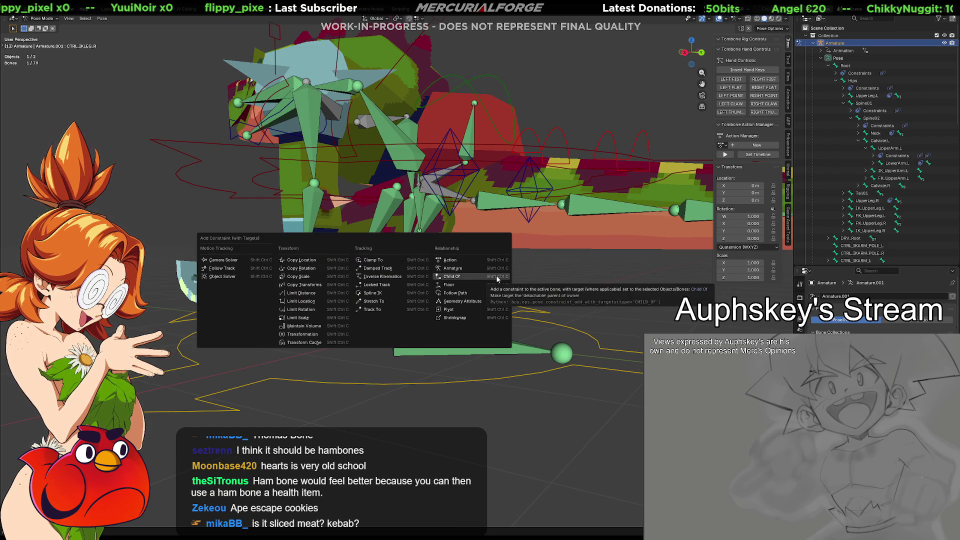
{"action": "left_click", "coordinate": [495, 280]}
{"action": "left_click", "coordinate": [515, 270]}
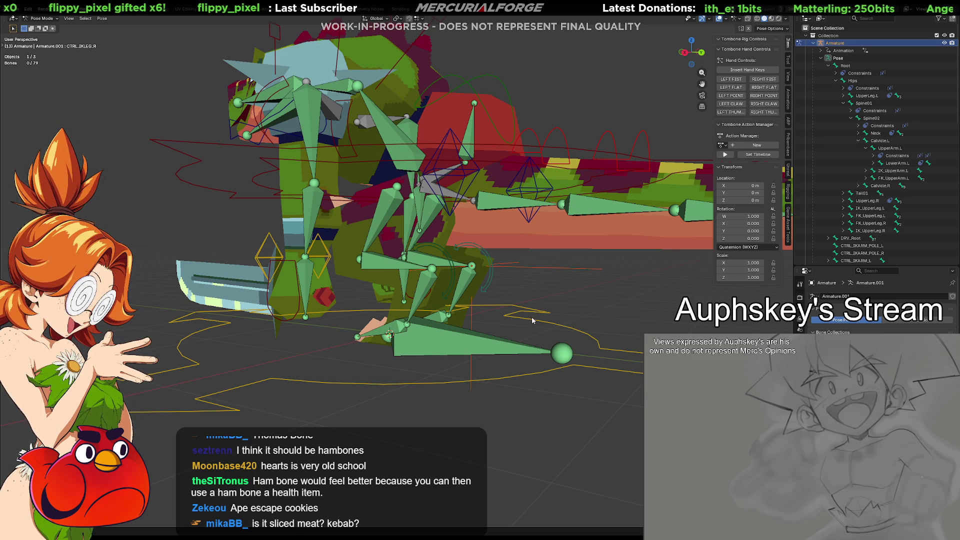
{"action": "left_click", "coordinate": [494, 283]}
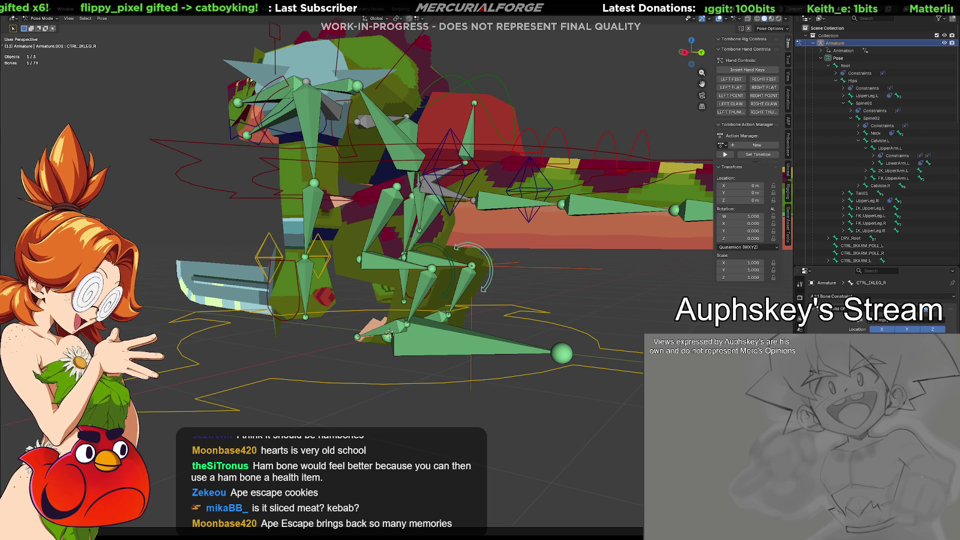
Set the Child Of Target to Armature and its Bone to DRV_Root.
{"action": "left_click", "coordinate": [882, 319]}
{"action": "left_click", "coordinate": [880, 332]}
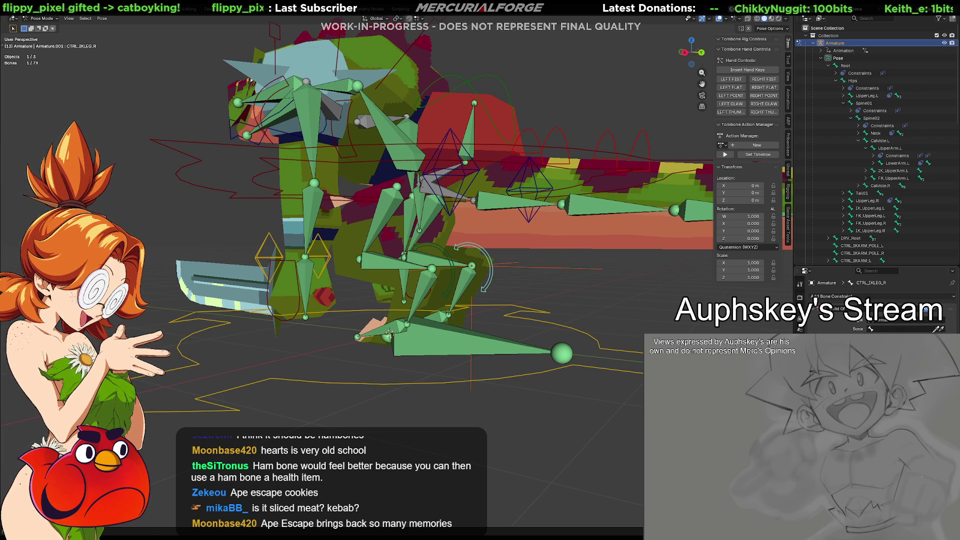
{"action": "left_click", "coordinate": [596, 344]}
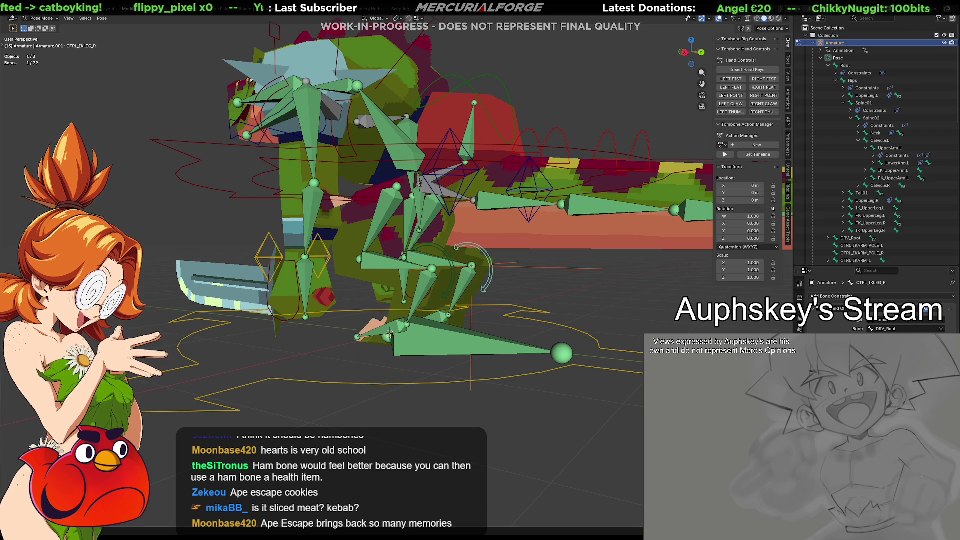
{"action": "key", "text": "Tab"}
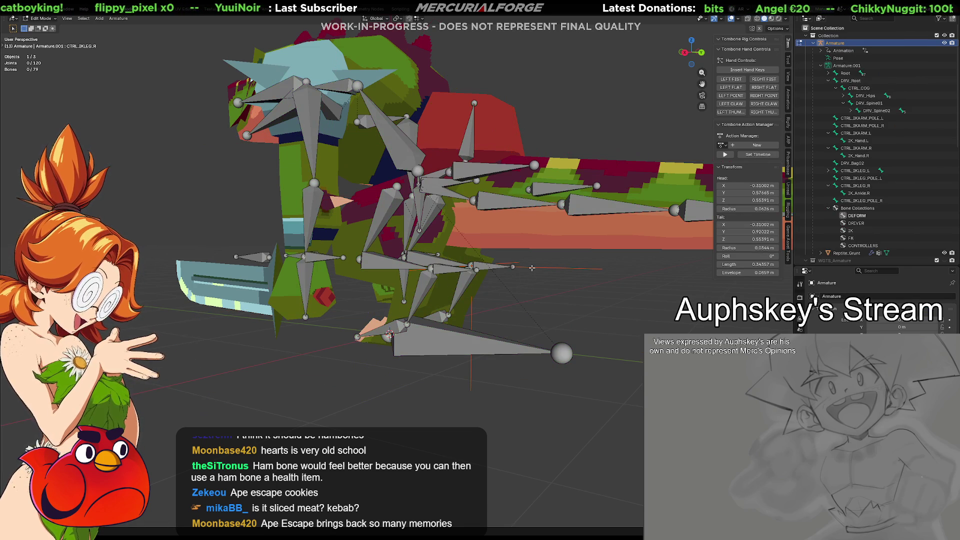
Switch to Object Mode and delete the leftover Empty created by the constraint.
{"action": "key", "text": "Tab"}
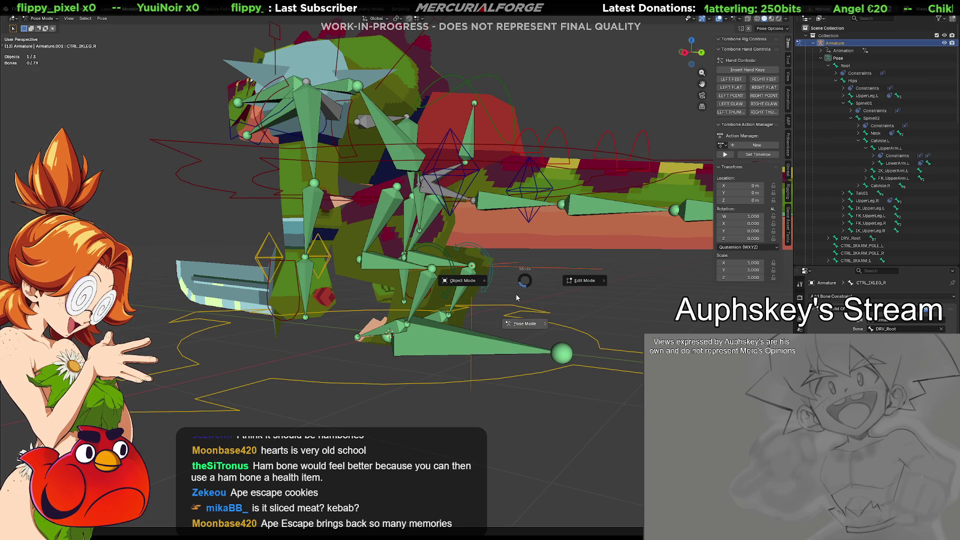
{"action": "key", "text": "ctrl+Tab"}
{"action": "left_click", "coordinate": [548, 267]}
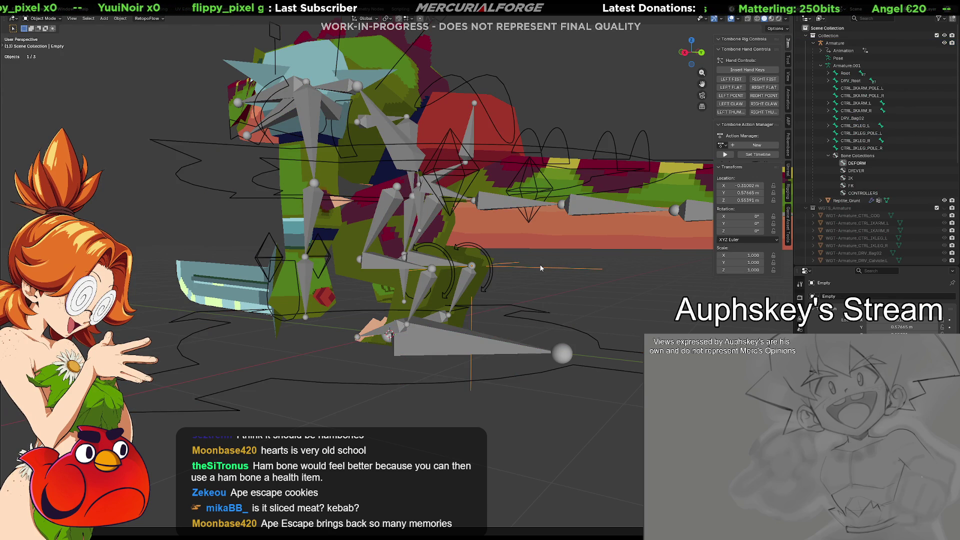
{"action": "key", "text": "Delete"}
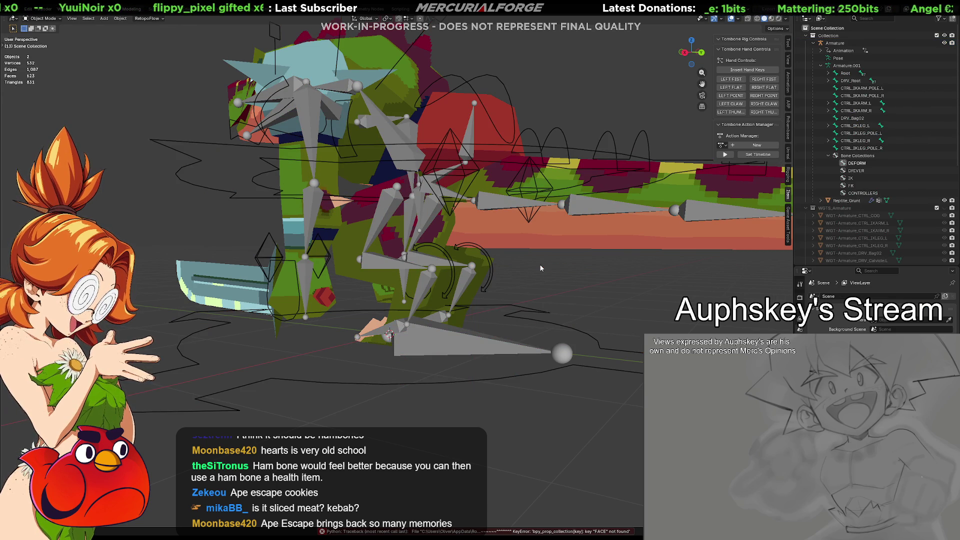
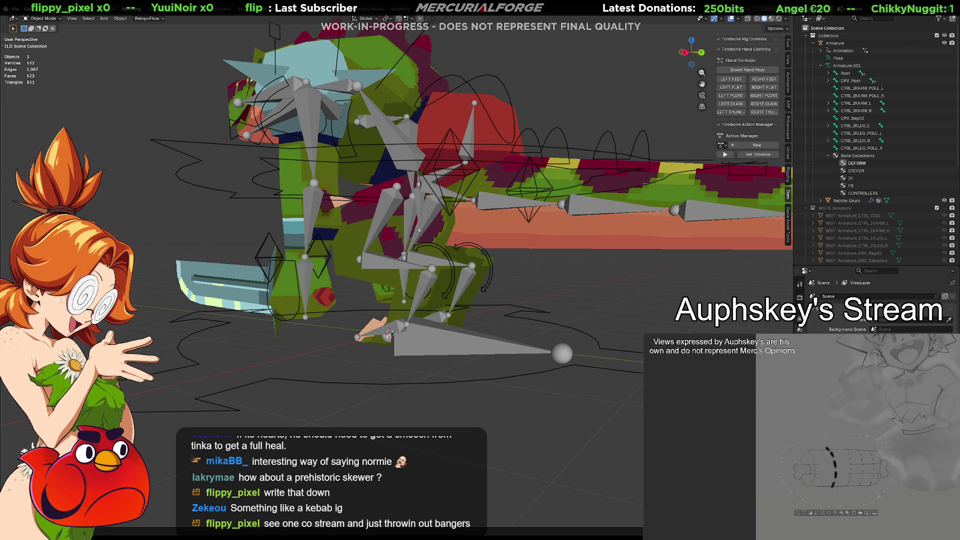
Select the dinosaur armature, toggle Edit Mode on and off, and bring up the Ctrl+Tab mode pie.
{"action": "left_click", "coordinate": [466, 331]}
{"action": "scroll", "coordinate": [466, 332], "scroll_direction": "up", "scroll_amount": 3}
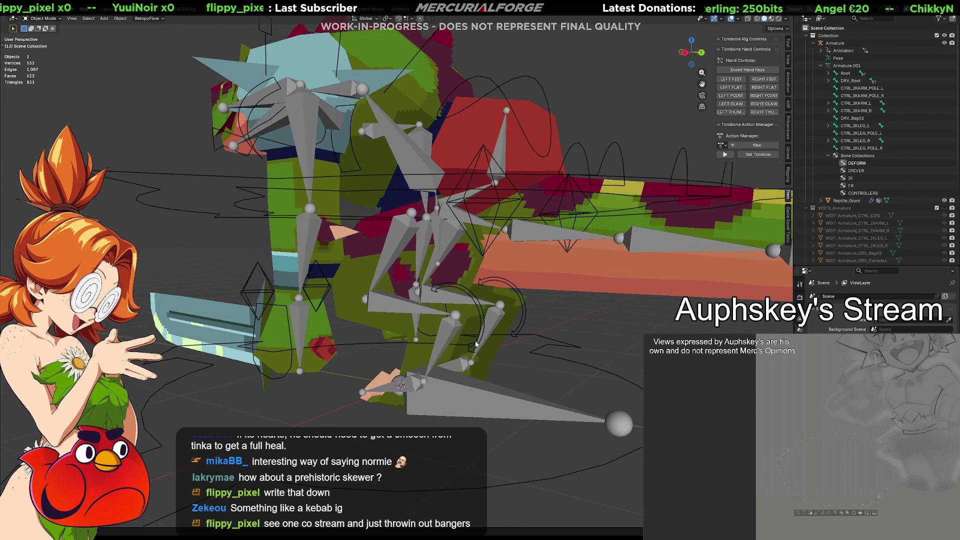
{"action": "left_click", "coordinate": [532, 370]}
{"action": "middle_click_drag", "start_coordinate": [532, 370], "coordinate": [526, 311], "text": "shift"}
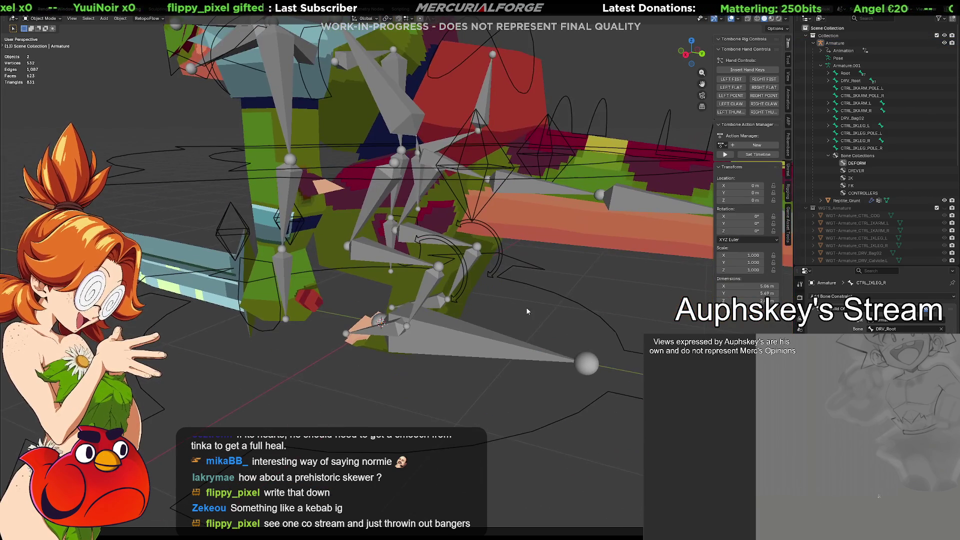
{"action": "left_click", "coordinate": [540, 292]}
{"action": "key", "text": "Tab"}
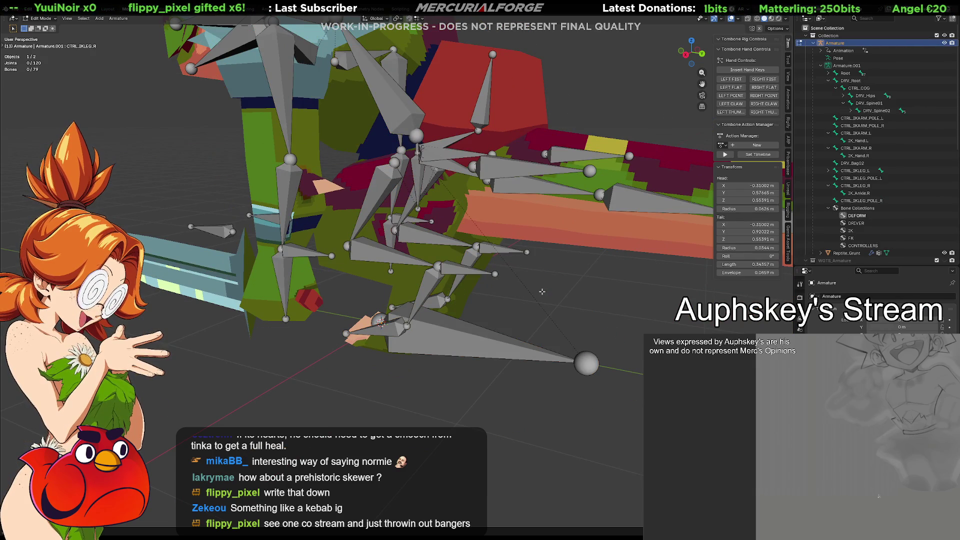
{"action": "key", "text": "Tab"}
{"action": "key", "text": "ctrl+Tab"}
{"action": "key", "text": "ctrl+Tab"}
{"action": "key", "text": "ctrl+Tab"}
{"action": "key", "text": "ctrl+Tab"}
{"action": "key", "text": "ctrl+Tab"}
{"action": "key", "text": "ctrl+Tab"}
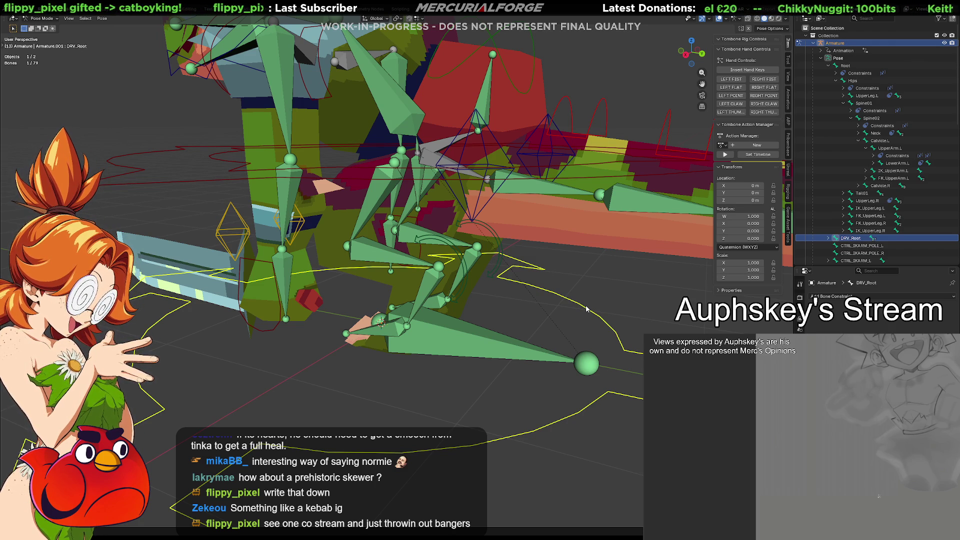
{"action": "middle_click_drag", "start_coordinate": [581, 291], "coordinate": [519, 274]}
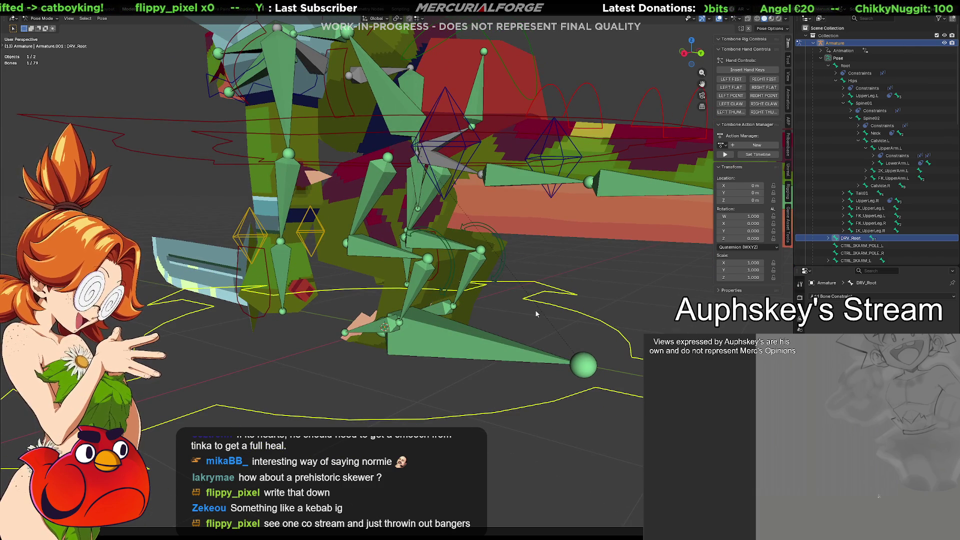
{"action": "key", "text": "g"}
{"action": "right_click", "coordinate": [574, 303]}
{"action": "mouse_move", "coordinate": [573, 304]}
{"action": "middle_mouse_down"}
{"action": "mouse_move", "coordinate": [394, 344]}
{"action": "mouse_move", "coordinate": [473, 342]}
{"action": "mouse_move", "coordinate": [478, 331]}
{"action": "mouse_move", "coordinate": [470, 340]}
{"action": "middle_mouse_up"}
{"action": "left_click", "coordinate": [472, 323]}
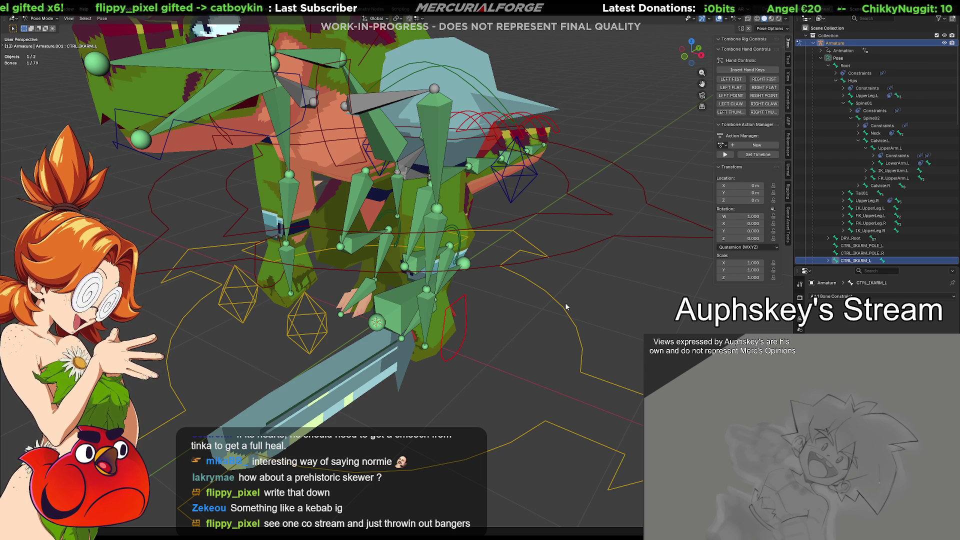
{"action": "mouse_move", "coordinate": [545, 321]}
{"action": "middle_mouse_down"}
{"action": "mouse_move", "coordinate": [523, 317]}
{"action": "mouse_move", "coordinate": [552, 325]}
{"action": "mouse_move", "coordinate": [548, 295]}
{"action": "mouse_move", "coordinate": [573, 355]}
{"action": "mouse_move", "coordinate": [533, 331]}
{"action": "middle_mouse_up"}
{"action": "scroll", "coordinate": [520, 310], "scroll_direction": "down", "scroll_amount": 2}
{"action": "left_click", "coordinate": [501, 267]}
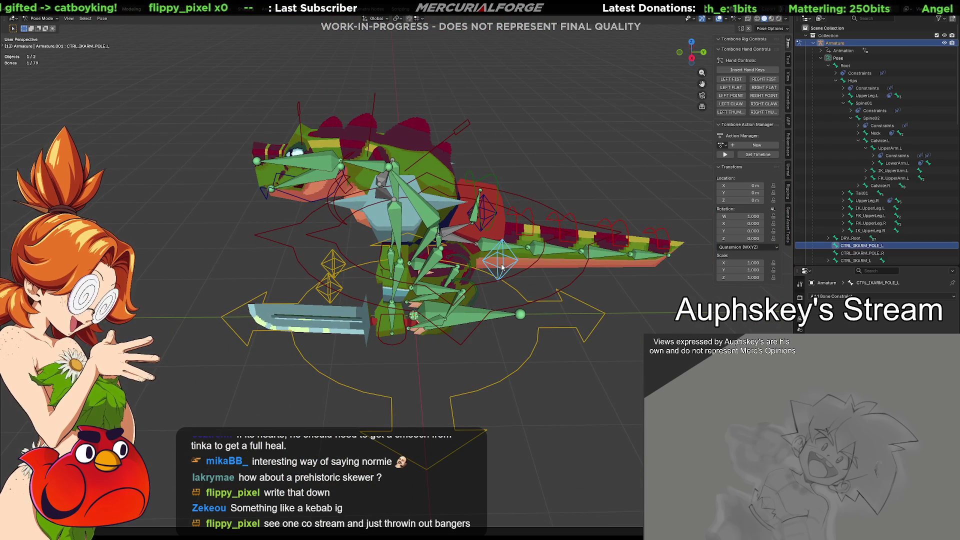
Give DRV_Root a Child Of constraint to CTRL_IKARM_POLE_L and test it with a cancelled move.
{"action": "left_click", "coordinate": [527, 359], "text": "shift"}
{"action": "key", "text": "ctrl+shift+c"}
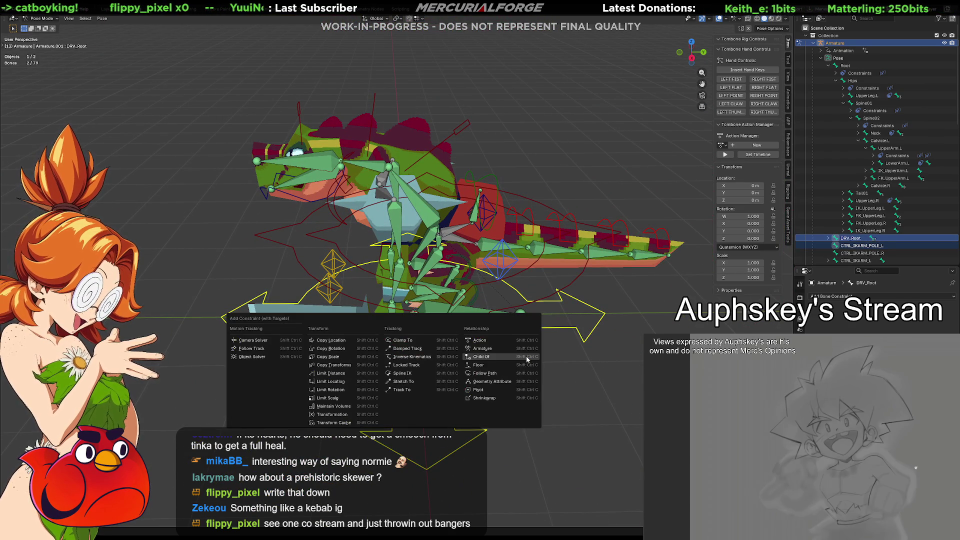
{"action": "left_click", "coordinate": [527, 357]}
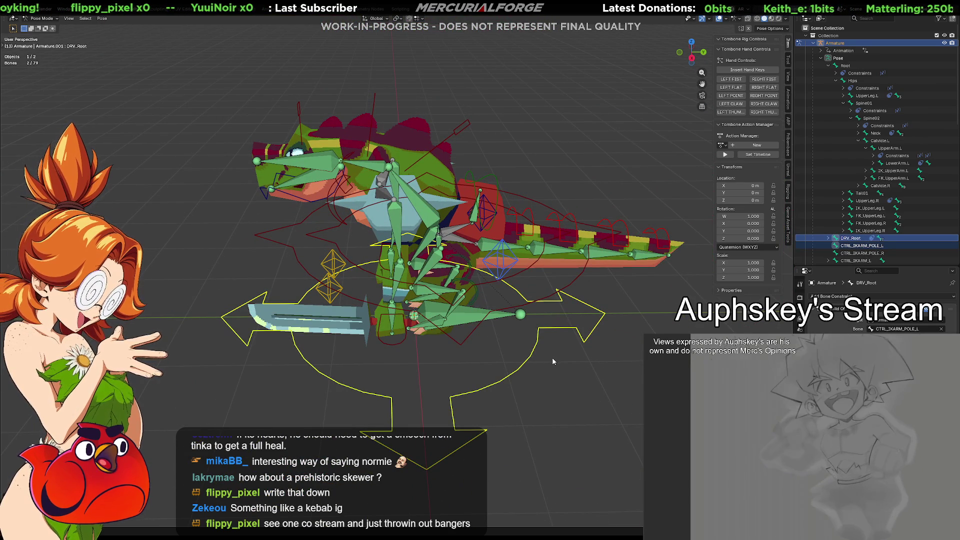
{"action": "left_click", "coordinate": [527, 359]}
{"action": "key", "text": "g"}
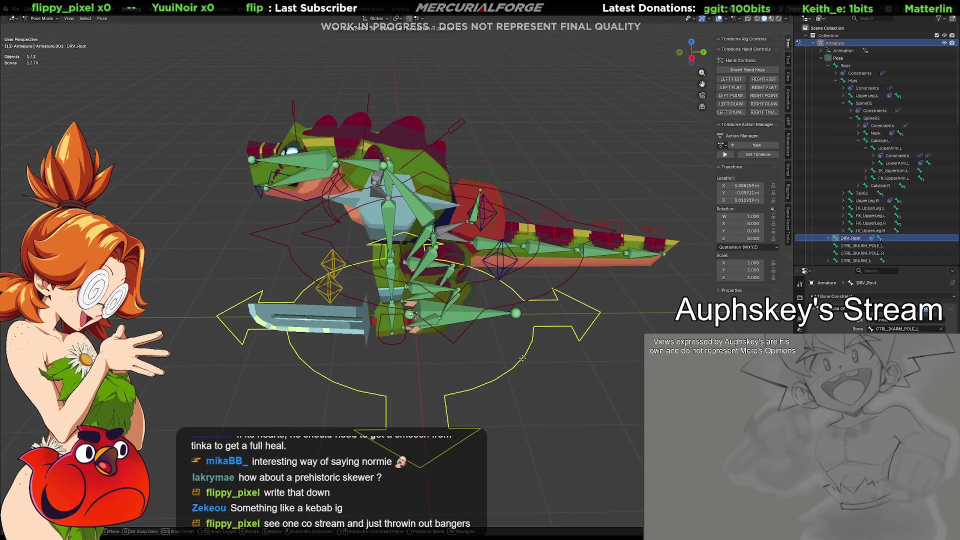
{"action": "key", "text": "Escape"}
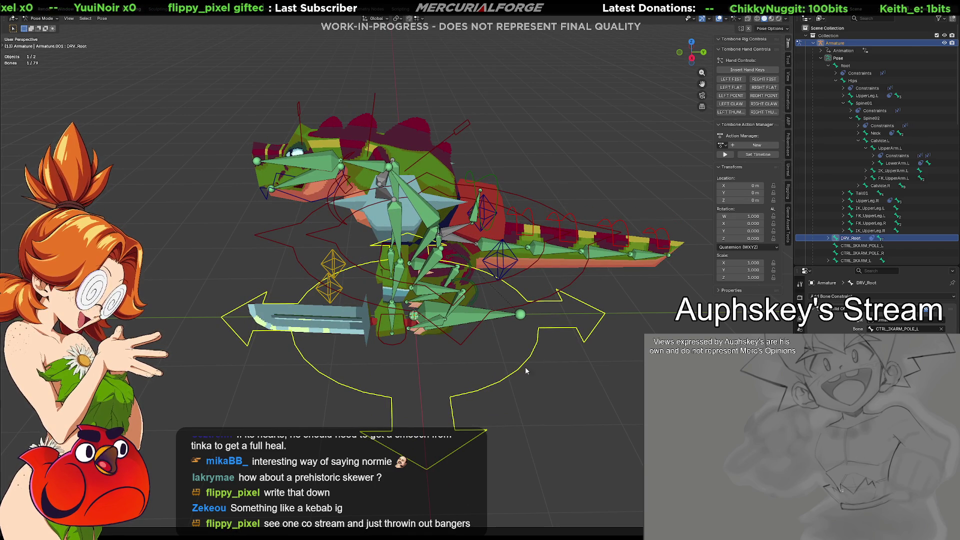
Reselect the left arm pole bone, then DRV_Root, ready for the next constraint.
{"action": "left_click", "coordinate": [519, 308]}
{"action": "left_click", "coordinate": [519, 308]}
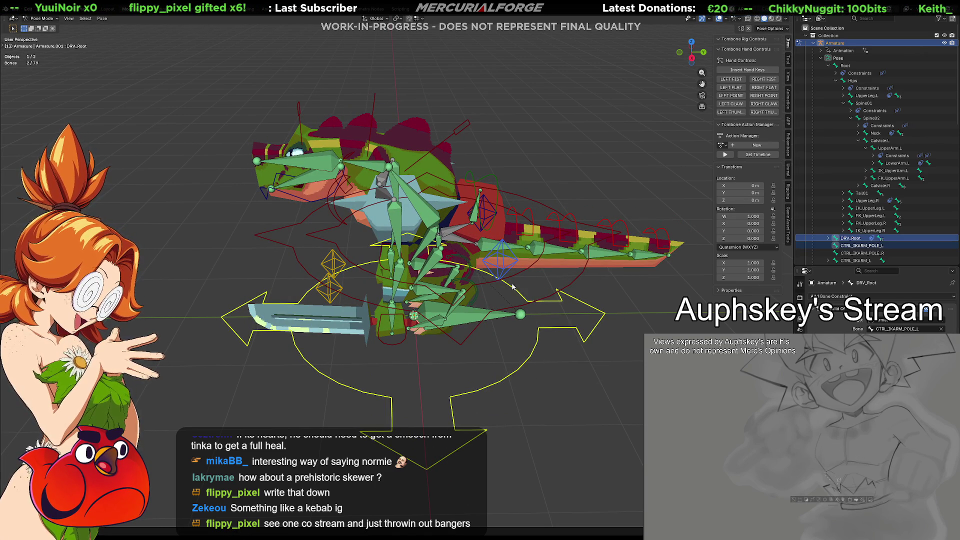
{"action": "left_click", "coordinate": [514, 290]}
{"action": "left_click", "coordinate": [524, 362]}
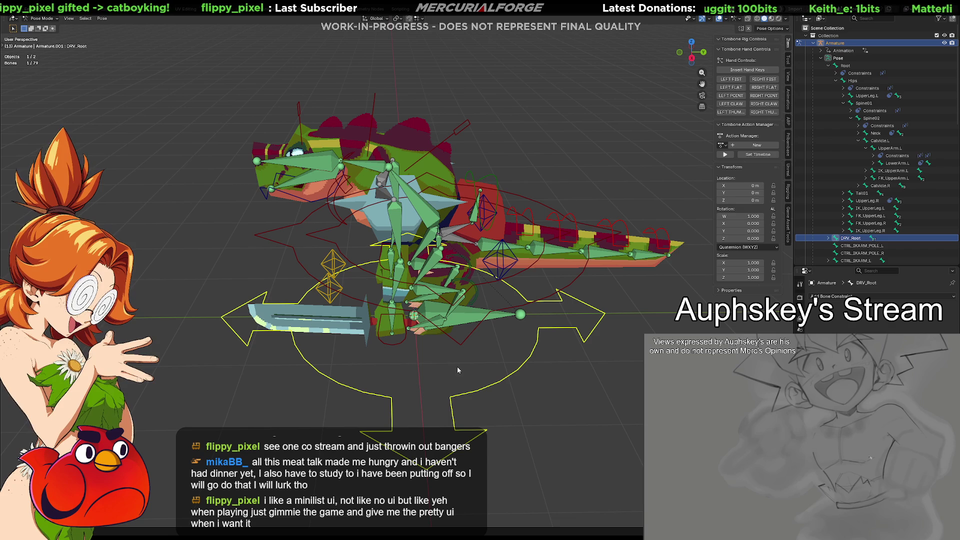
Make the left and right arm pole bones Child Of DRV_Root.
{"action": "left_click", "coordinate": [501, 271], "text": "shift"}
{"action": "key", "text": "shift+ctrl+c"}
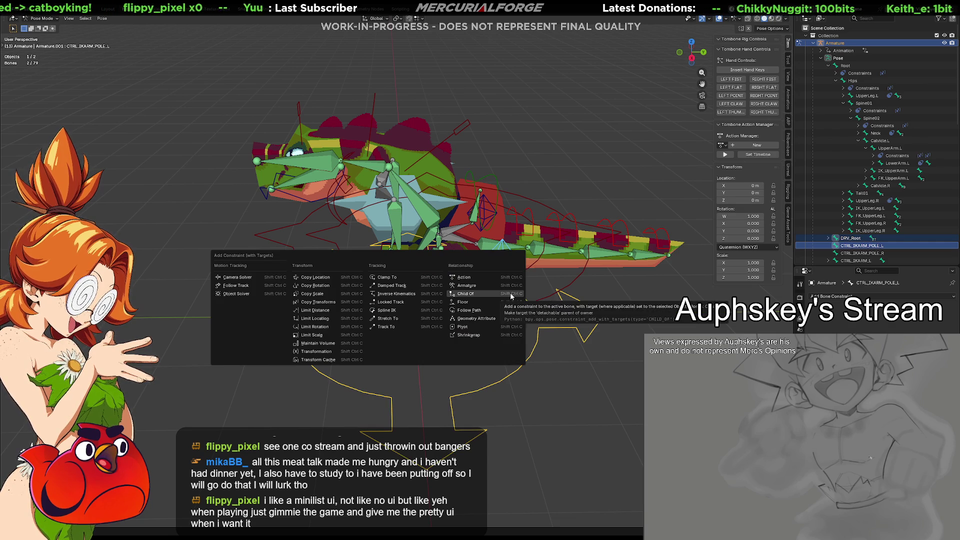
{"action": "left_click", "coordinate": [510, 295]}
{"action": "mouse_move", "coordinate": [511, 294]}
{"action": "middle_mouse_down"}
{"action": "mouse_move", "coordinate": [519, 303]}
{"action": "mouse_move", "coordinate": [464, 310]}
{"action": "mouse_move", "coordinate": [440, 300]}
{"action": "middle_mouse_up"}
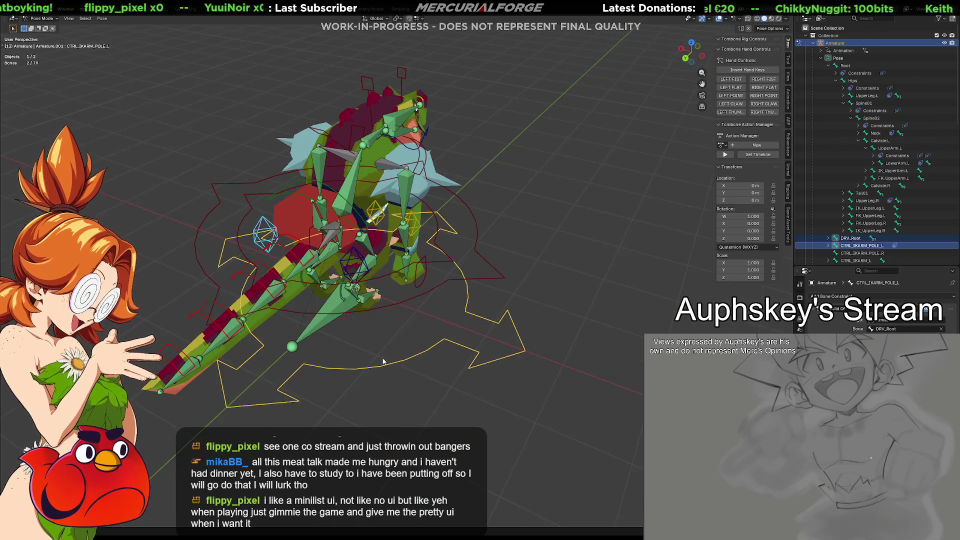
{"action": "left_click", "coordinate": [363, 272]}
{"action": "left_click", "coordinate": [365, 272], "text": "shift"}
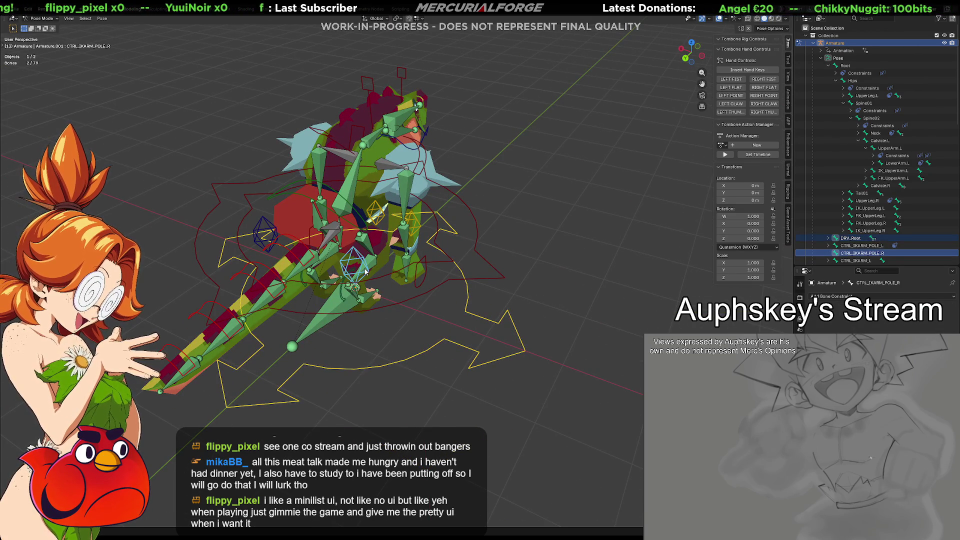
{"action": "key", "text": "shift+ctrl+c"}
{"action": "left_click", "coordinate": [365, 271]}
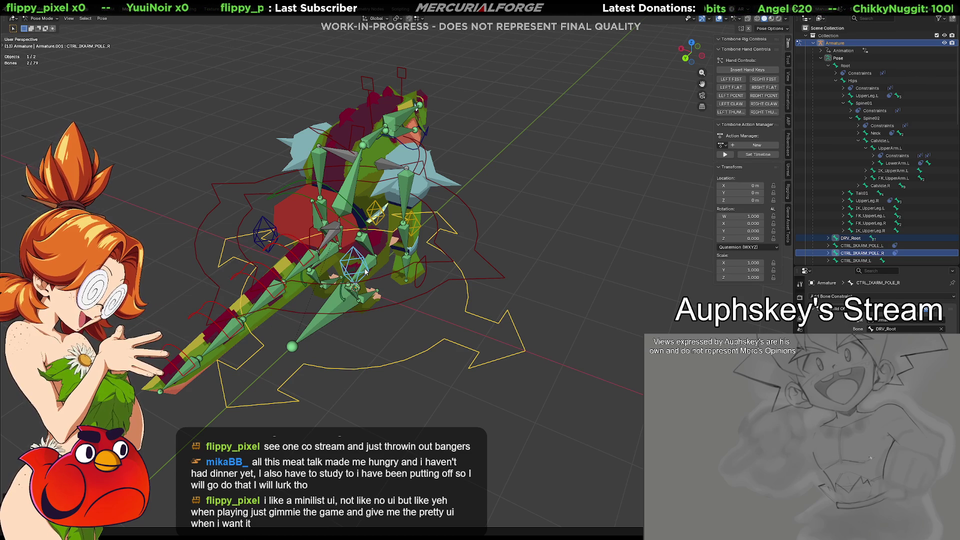
{"action": "left_click", "coordinate": [365, 272]}
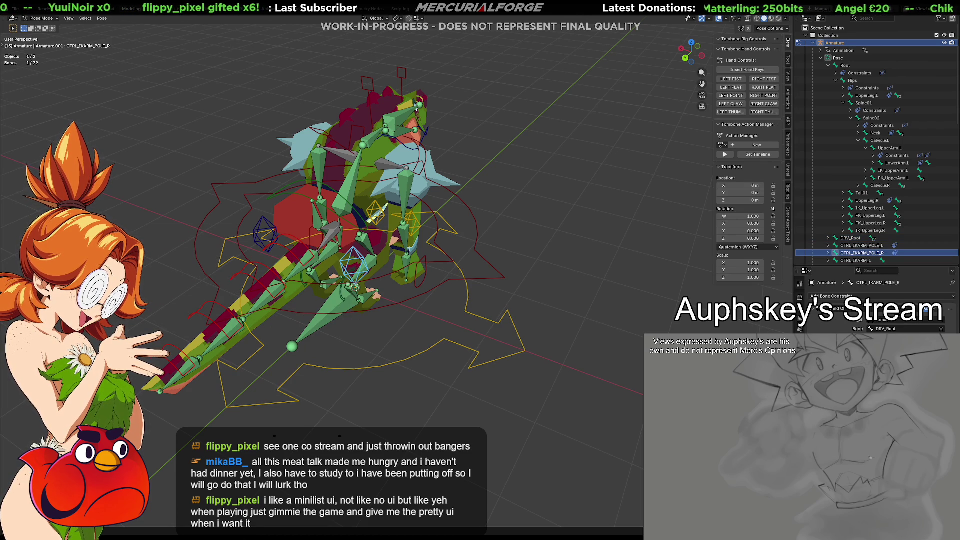
{"action": "mouse_move", "coordinate": [493, 303]}
{"action": "middle_mouse_down"}
{"action": "mouse_move", "coordinate": [409, 299]}
{"action": "mouse_move", "coordinate": [448, 320]}
{"action": "middle_mouse_up"}
Make the right and left leg pole bones Child Of DRV_Root.
{"action": "left_click", "coordinate": [460, 337]}
{"action": "left_click", "coordinate": [466, 282], "text": "shift"}
{"action": "key", "text": "shift+ctrl+c"}
{"action": "left_click", "coordinate": [466, 282]}
{"action": "left_click", "coordinate": [516, 305]}
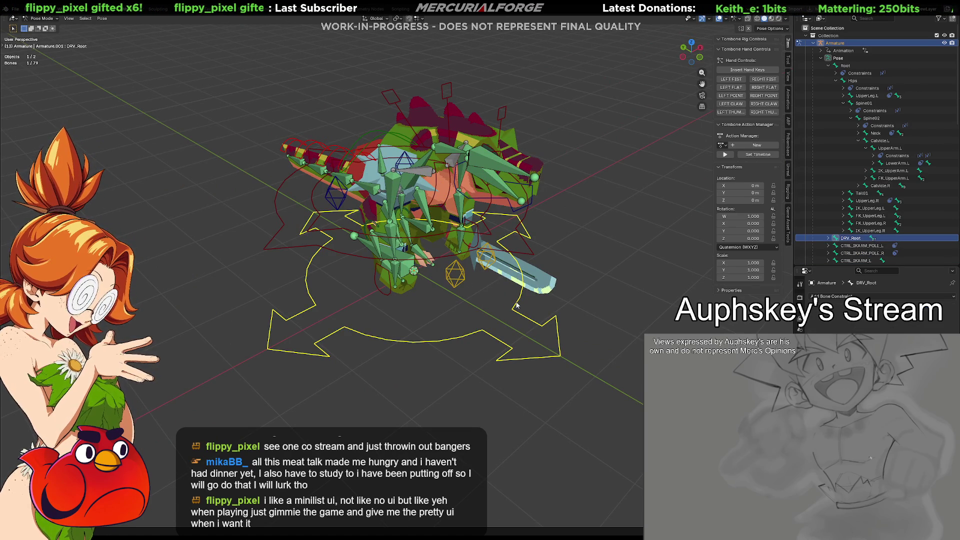
{"action": "left_click", "coordinate": [483, 273], "text": "shift"}
{"action": "key", "text": "shift+ctrl+c"}
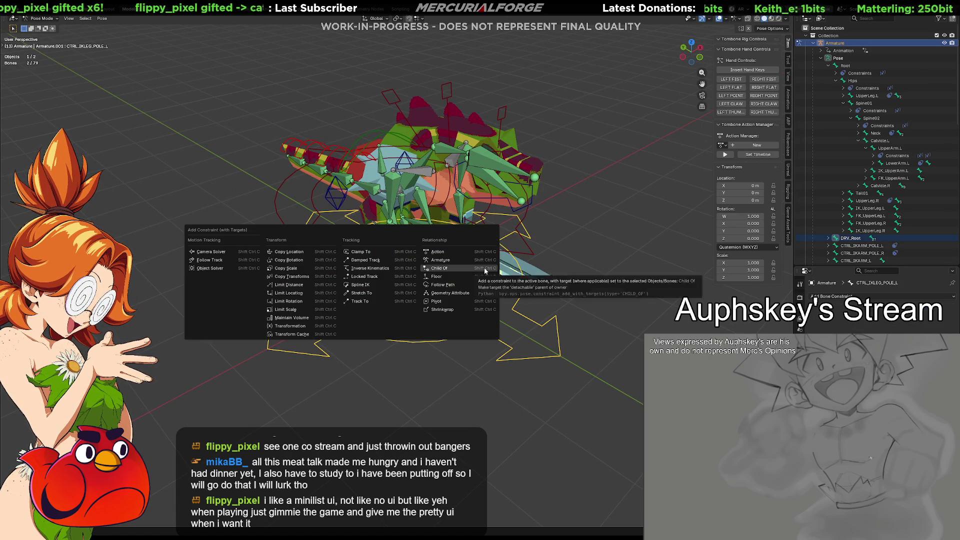
{"action": "left_click", "coordinate": [483, 274]}
{"action": "key", "text": "alt+a"}
{"action": "mouse_move", "coordinate": [402, 311]}
{"action": "middle_mouse_down"}
{"action": "mouse_move", "coordinate": [430, 305]}
{"action": "mouse_move", "coordinate": [419, 321]}
{"action": "middle_mouse_up"}
Make the right and left arm IK controls Child Of DRV_Root.
{"action": "left_click", "coordinate": [409, 338]}
{"action": "left_click", "coordinate": [403, 296], "text": "shift"}
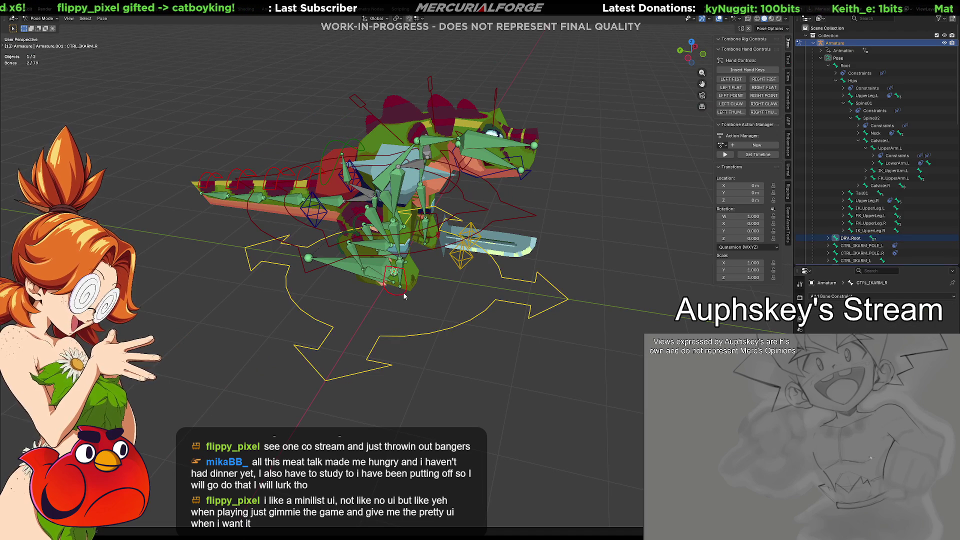
{"action": "key", "text": "shift+ctrl+c"}
{"action": "left_click", "coordinate": [403, 295]}
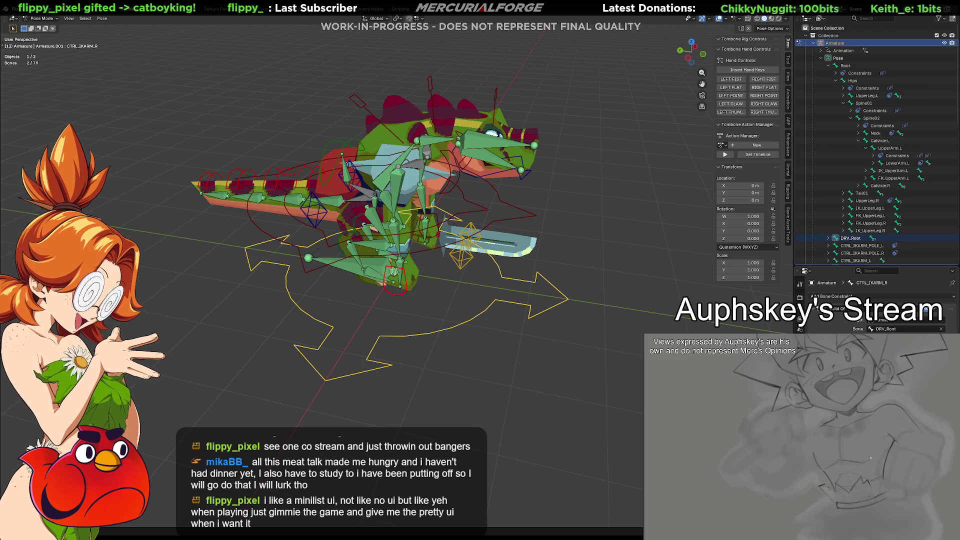
{"action": "middle_click_drag", "start_coordinate": [380, 365], "coordinate": [494, 368]}
{"action": "left_click", "coordinate": [494, 368]}
{"action": "left_click", "coordinate": [483, 330], "text": "shift"}
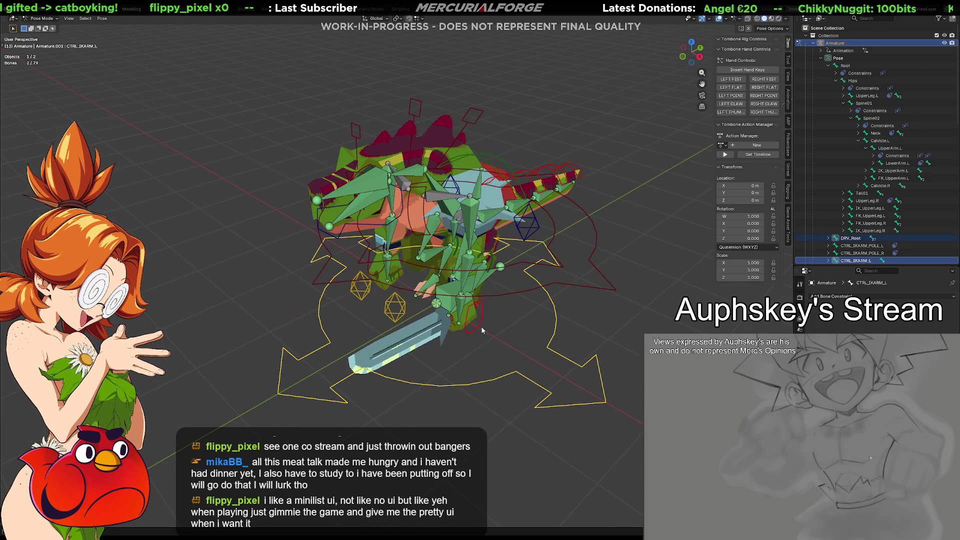
{"action": "key", "text": "shift+ctrl+c"}
{"action": "left_click", "coordinate": [481, 327]}
{"action": "mouse_move", "coordinate": [481, 326]}
{"action": "middle_mouse_down"}
{"action": "mouse_move", "coordinate": [521, 333]}
{"action": "mouse_move", "coordinate": [518, 372]}
{"action": "middle_mouse_up"}
Make the bag bone DRV_Bag02 Child Of DRV_Root, then deselect all bones.
{"action": "left_click", "coordinate": [517, 378]}
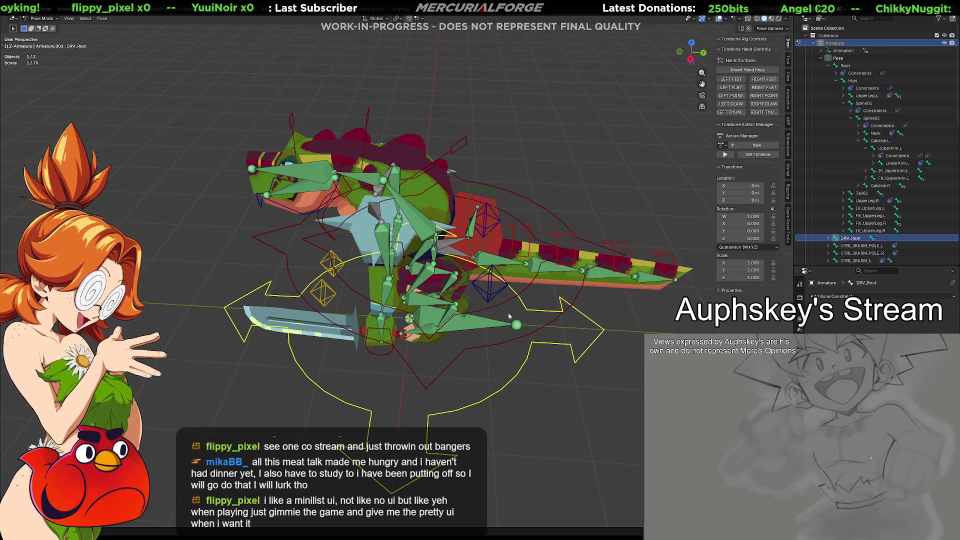
{"action": "left_click", "coordinate": [492, 196], "text": "shift"}
{"action": "key", "text": "shift+ctrl+c"}
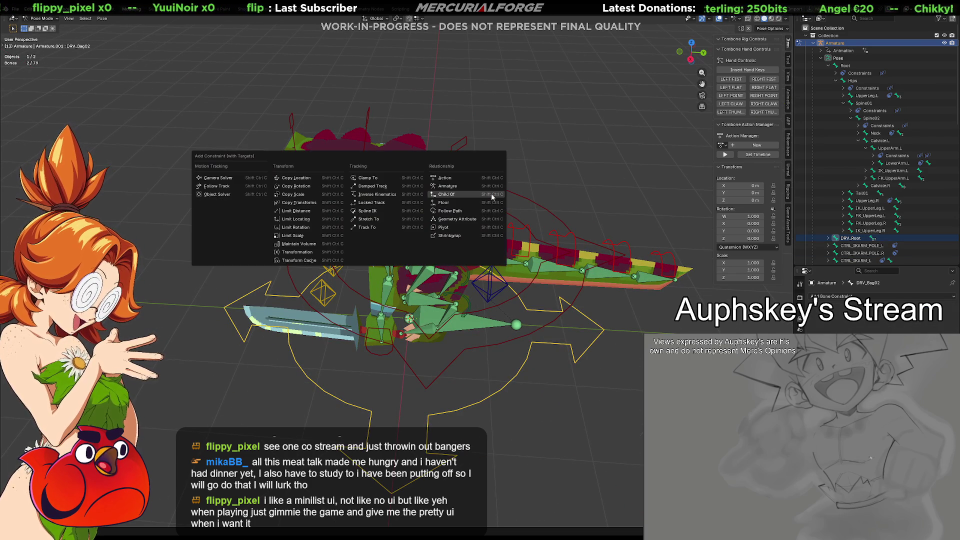
{"action": "left_click", "coordinate": [491, 193]}
{"action": "left_click", "coordinate": [543, 170]}
{"action": "scroll", "coordinate": [545, 185], "scroll_direction": "down", "scroll_amount": 3}
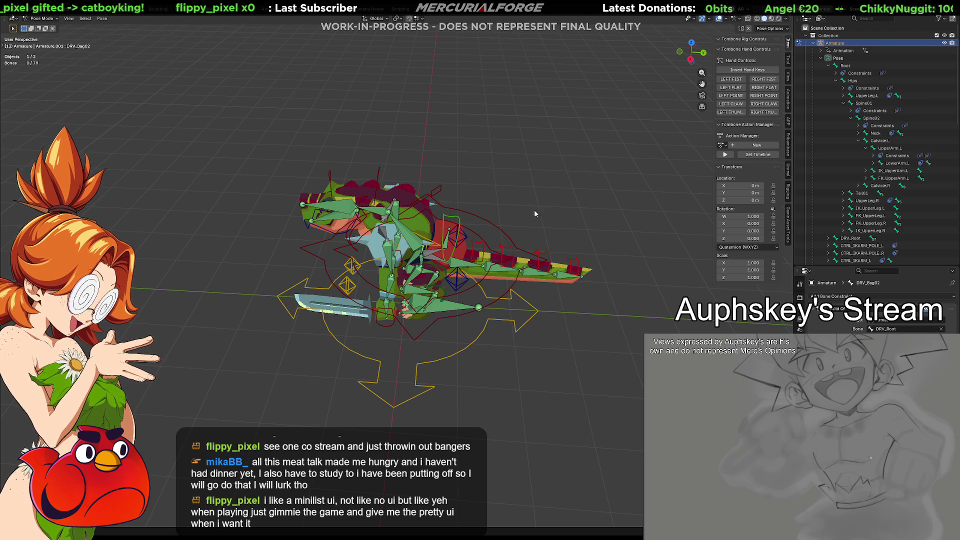
Test-move the whole rig via DRV_Root, then hide the DRIVER bone collection.
{"action": "left_click", "coordinate": [478, 342]}
{"action": "key", "text": "g"}
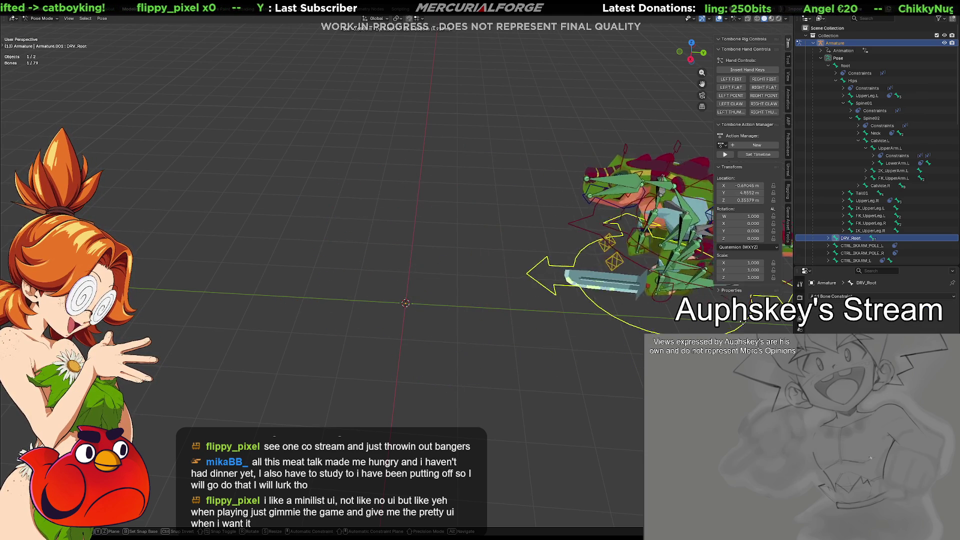
{"action": "key", "text": "Escape"}
{"action": "mouse_move", "coordinate": [394, 318]}
{"action": "middle_mouse_down"}
{"action": "mouse_move", "coordinate": [457, 294]}
{"action": "mouse_move", "coordinate": [447, 297]}
{"action": "mouse_move", "coordinate": [485, 296]}
{"action": "middle_mouse_up"}
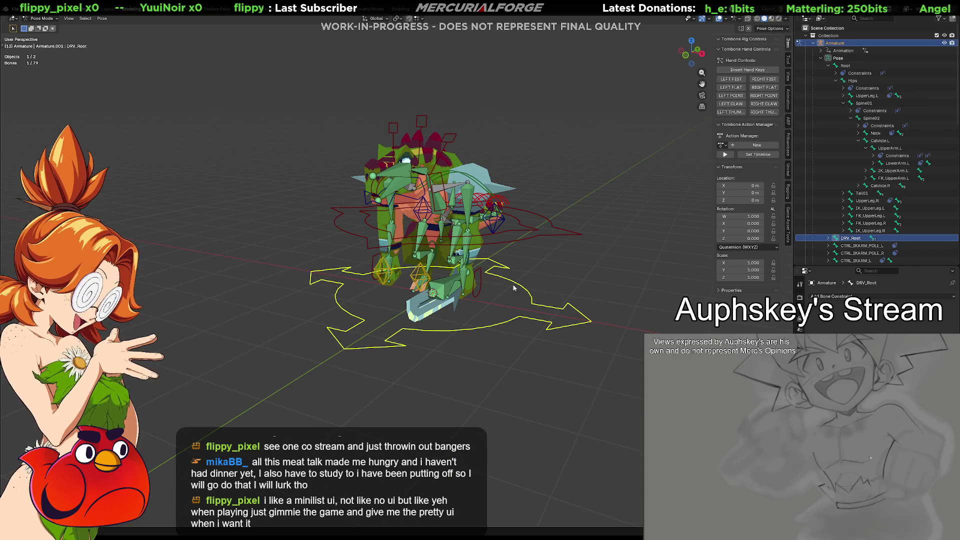
{"action": "left_click", "coordinate": [800, 310]}
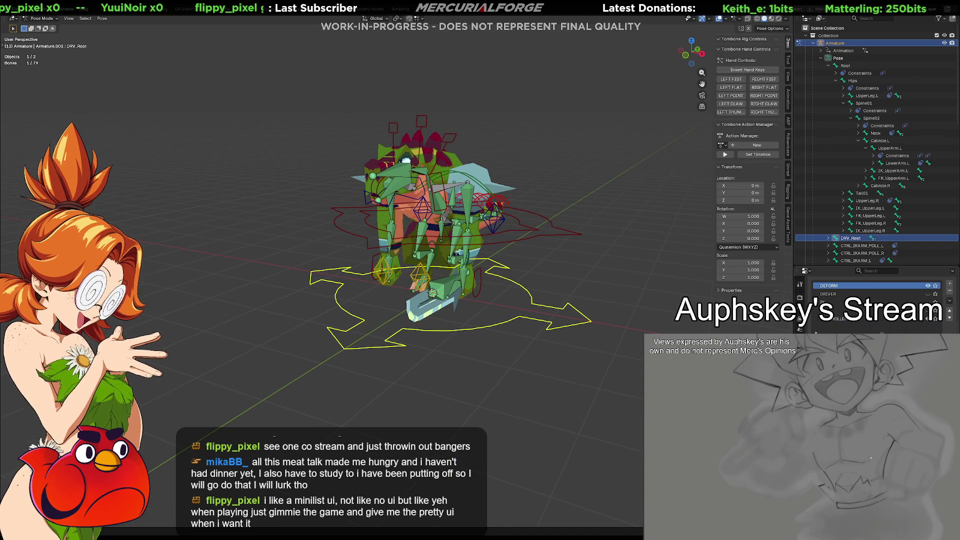
{"action": "left_click", "coordinate": [928, 294]}
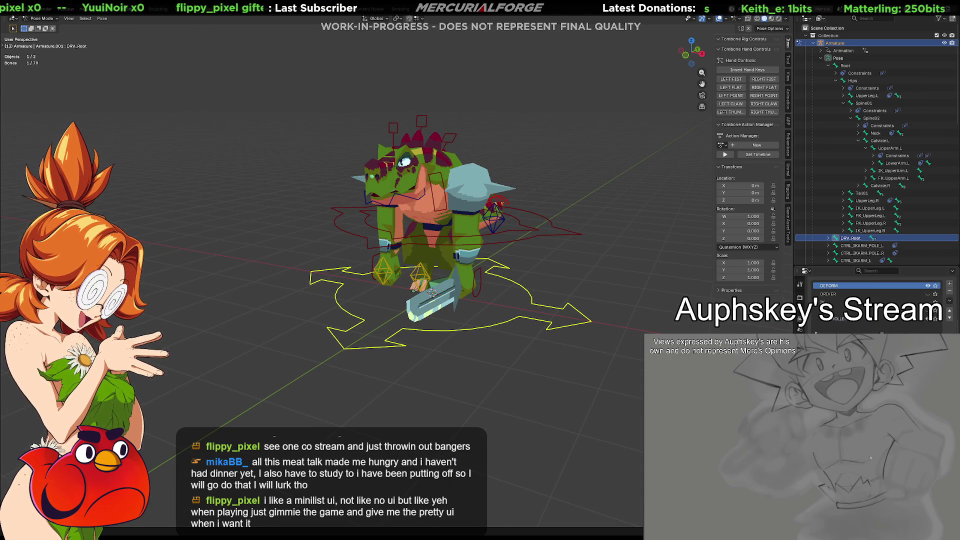
Reposition the CTRL_IKARM_L arm control, then try rotating DRV_Hips and CTRL_COG without committing.
{"action": "left_click", "coordinate": [481, 288]}
{"action": "key", "text": "g"}
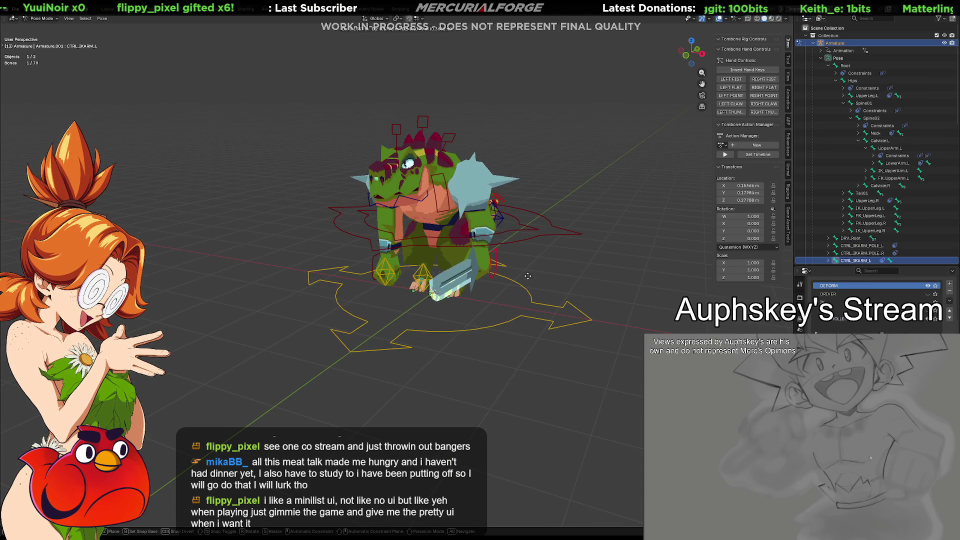
{"action": "left_click", "coordinate": [523, 249]}
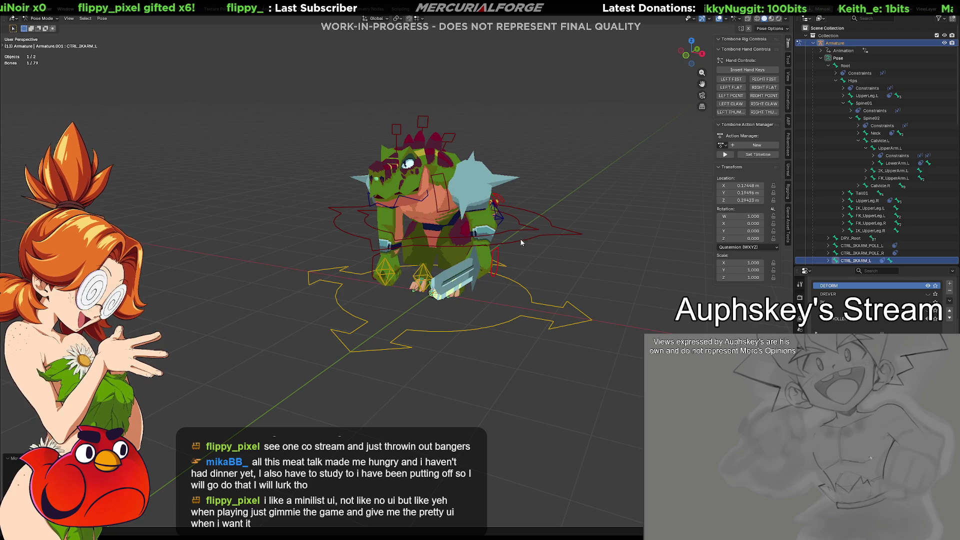
{"action": "left_click", "coordinate": [517, 230]}
{"action": "key", "text": "r"}
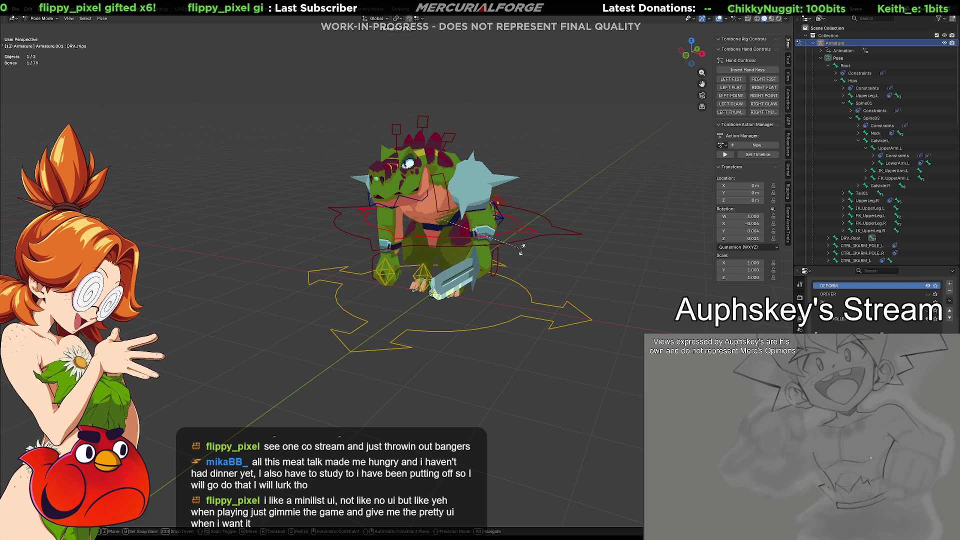
{"action": "left_click", "coordinate": [523, 238]}
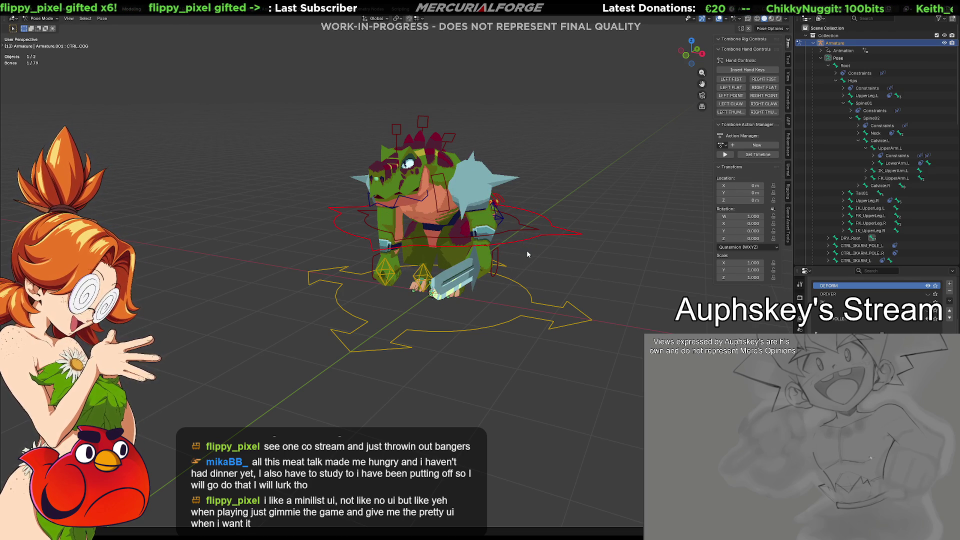
{"action": "key", "text": "r"}
{"action": "key", "text": "Escape"}
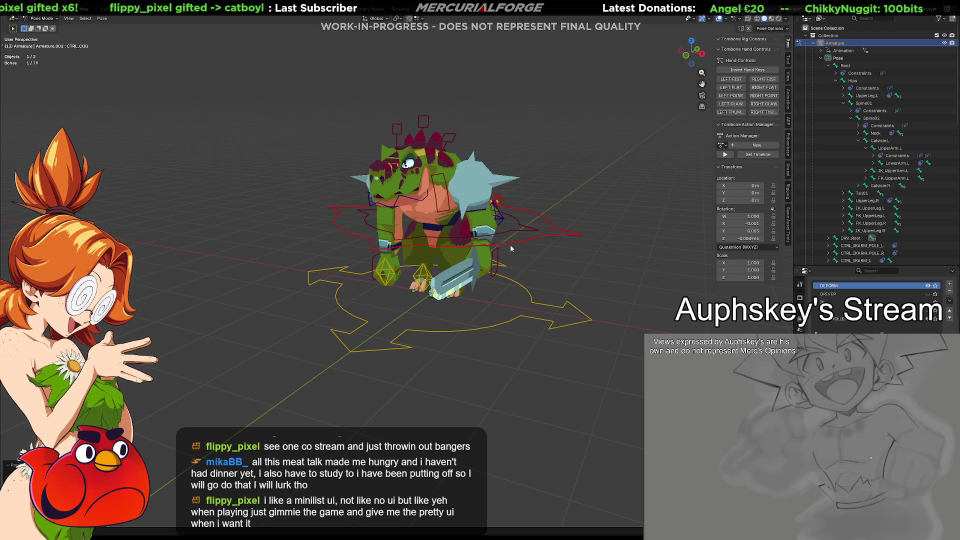
Clear the bone selection, orbit to a side view of the dinosaur, and switch to the browser.
{"action": "left_click", "coordinate": [553, 265]}
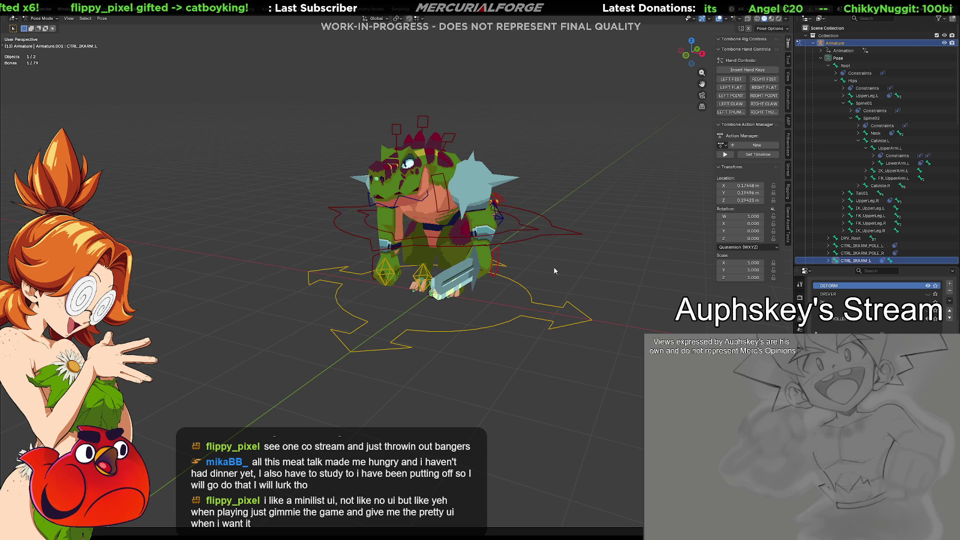
{"action": "left_click", "coordinate": [559, 265]}
{"action": "middle_click_drag", "start_coordinate": [567, 270], "coordinate": [518, 265]}
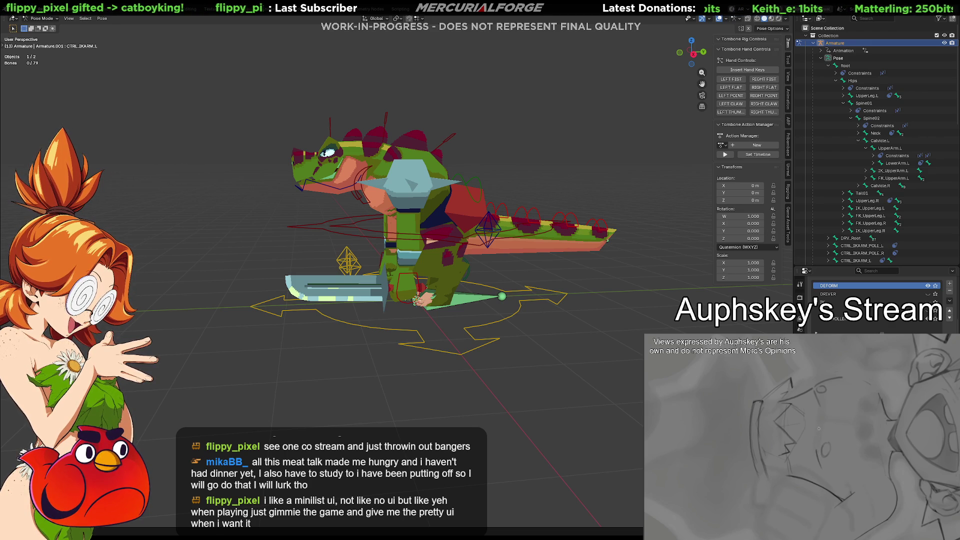
{"action": "key", "text": "alt+Tab"}
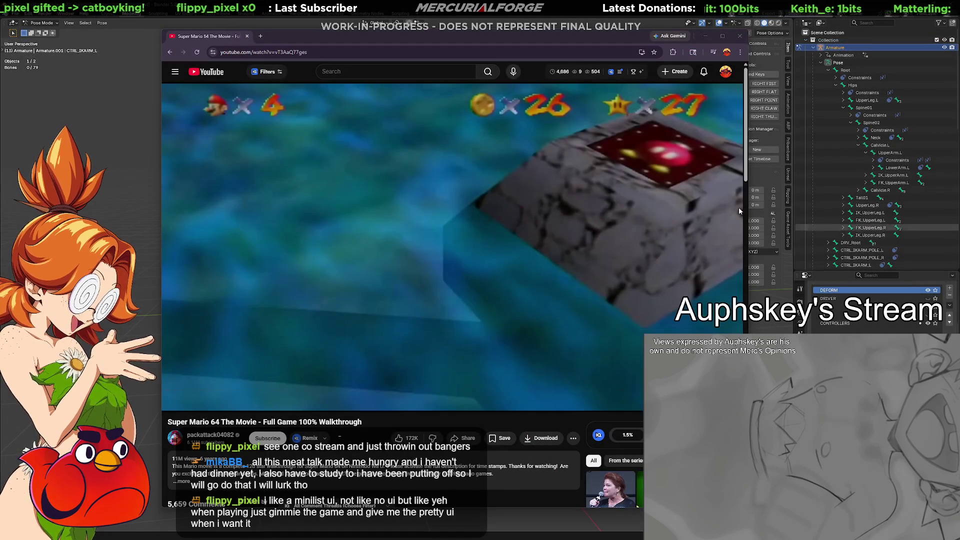
Jump the Mario video to 1:07:40, search 'banjo kazooie n64', and open the 100% walkthrough.
{"action": "left_click_drag", "start_coordinate": [572, 34], "coordinate": [560, 29]}
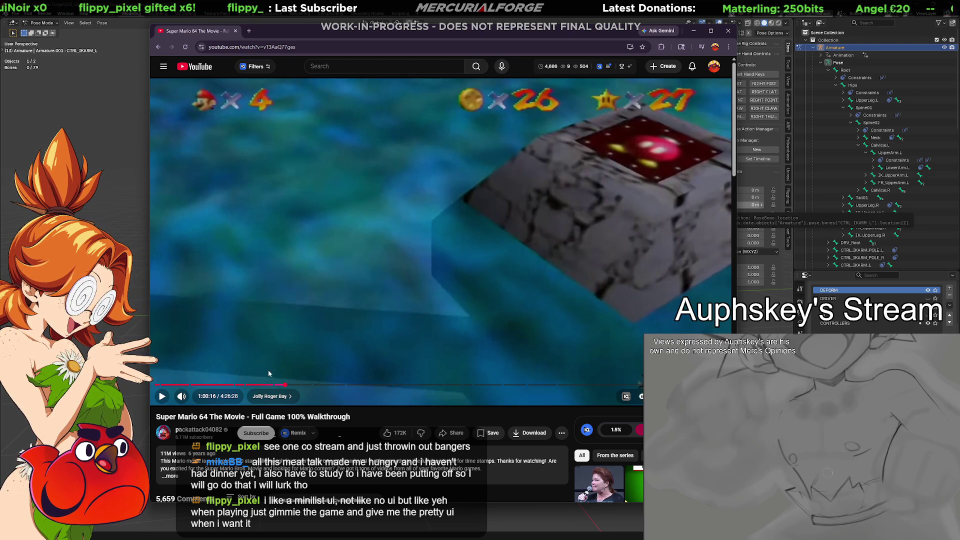
{"action": "left_click", "coordinate": [301, 385]}
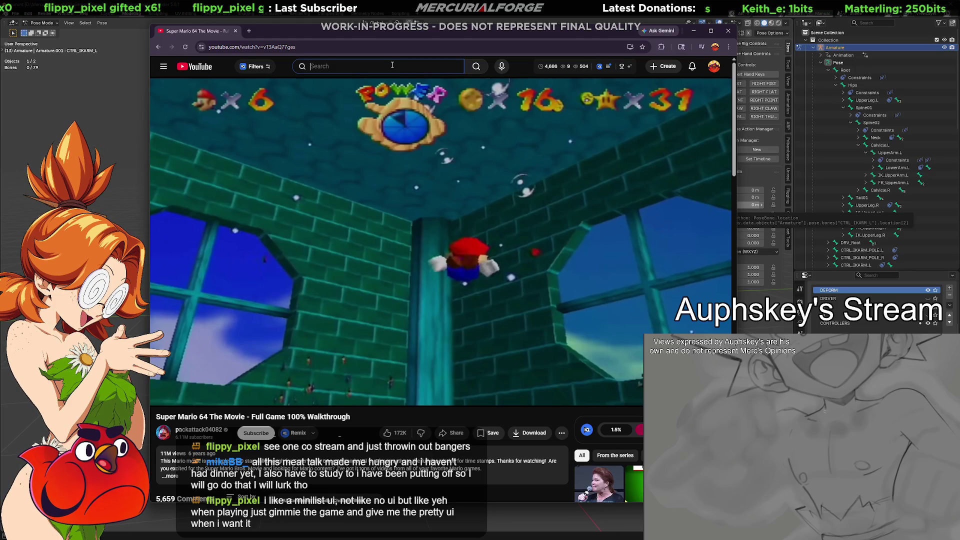
{"action": "type", "text": "banjo kazooi"}
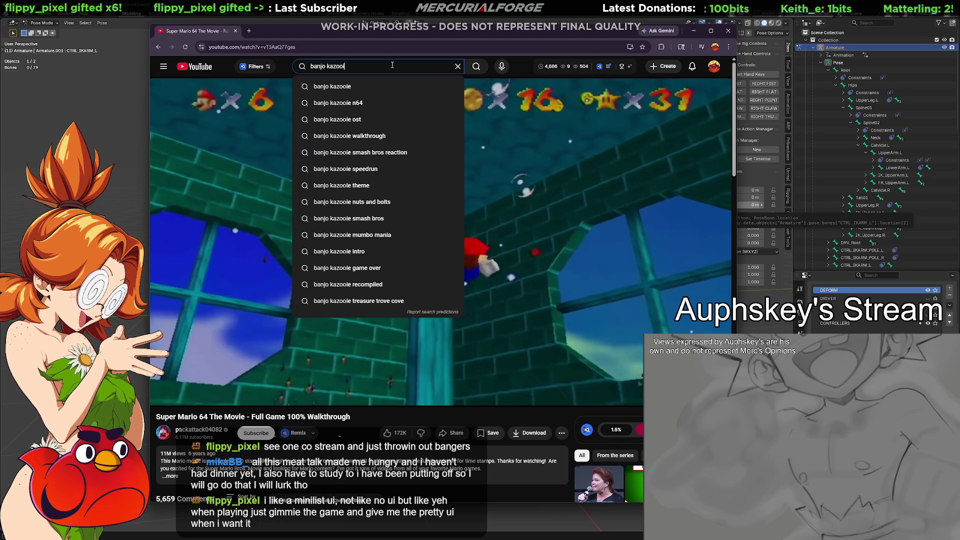
{"action": "key", "text": "Down"}
{"action": "key", "text": "Down"}
{"action": "key", "text": "Return"}
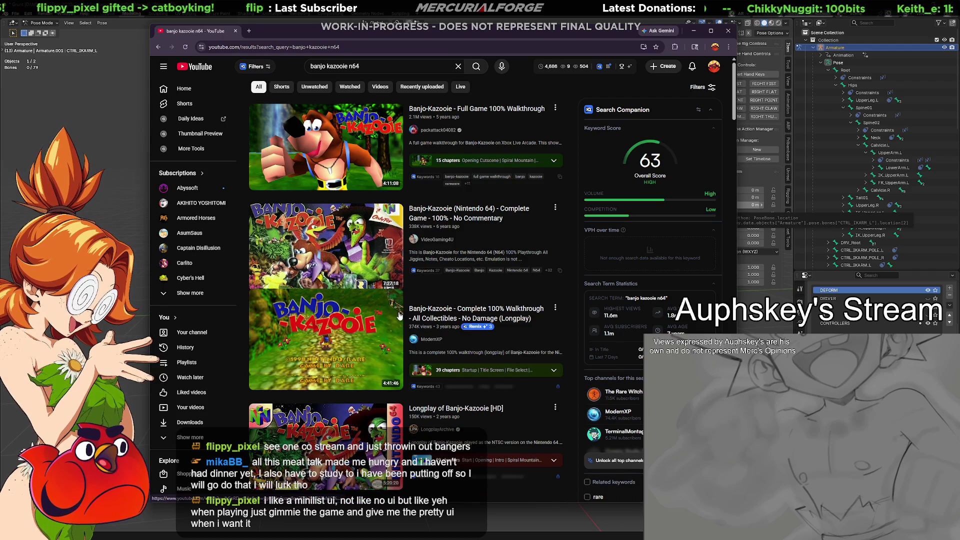
{"action": "left_click", "coordinate": [304, 330]}
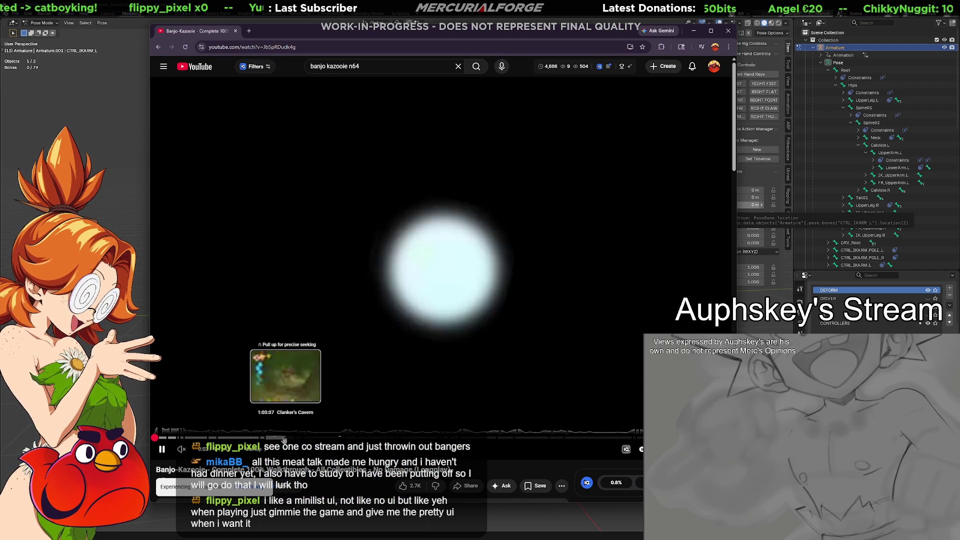
Skip the Banjo-Kazooie walkthrough past its intro, then select the old search query to replace it.
{"action": "left_click", "coordinate": [339, 439]}
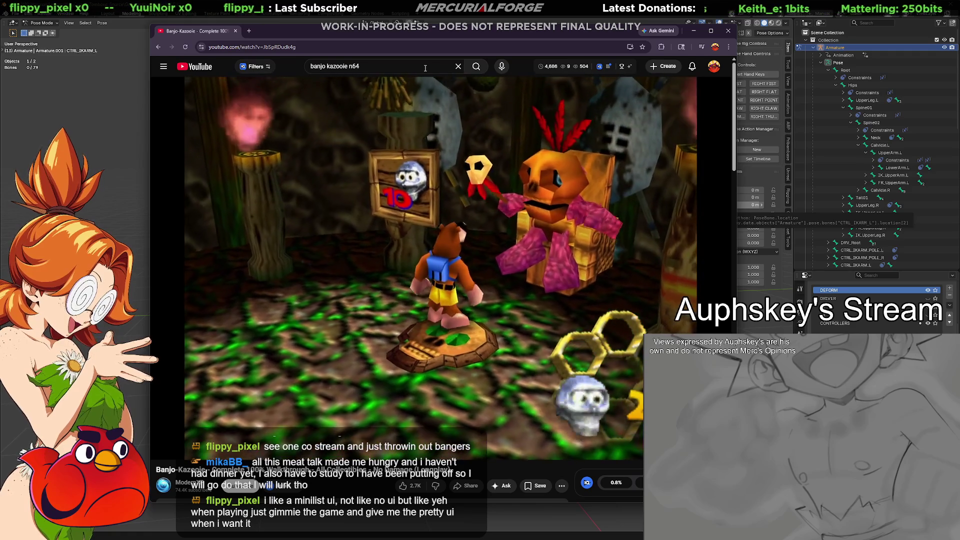
{"action": "left_click", "coordinate": [425, 67]}
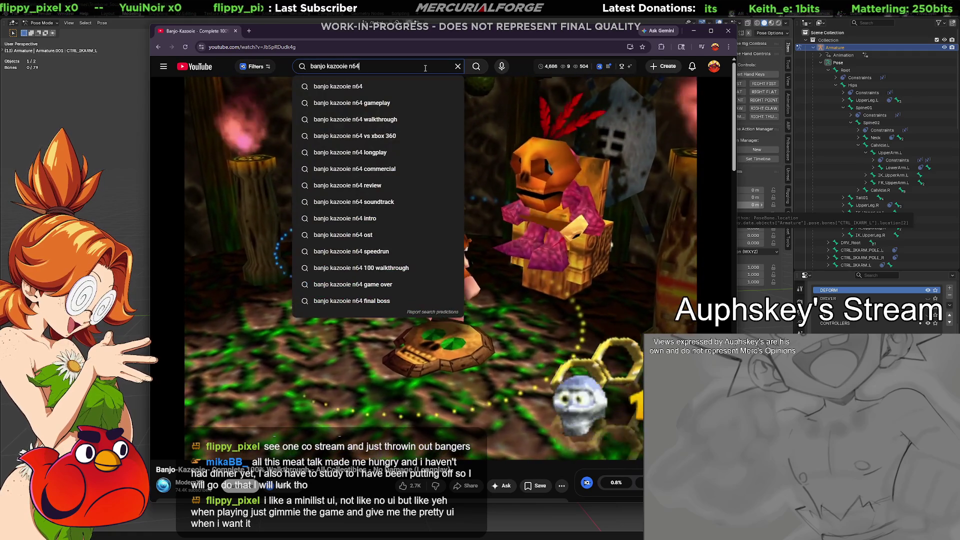
{"action": "type", "text": "me"}
{"action": "key", "text": "ctrl+a"}
Search 'megaman legends', open the PSX longplay, skip ahead twice, and pause it.
{"action": "type", "text": "megaman"}
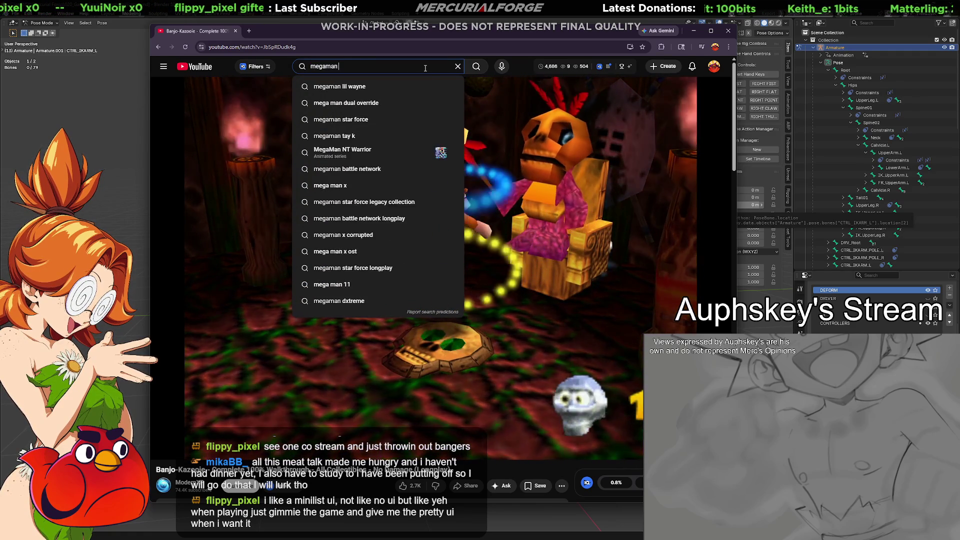
{"action": "type", "text": " legends"}
{"action": "key", "text": "Return"}
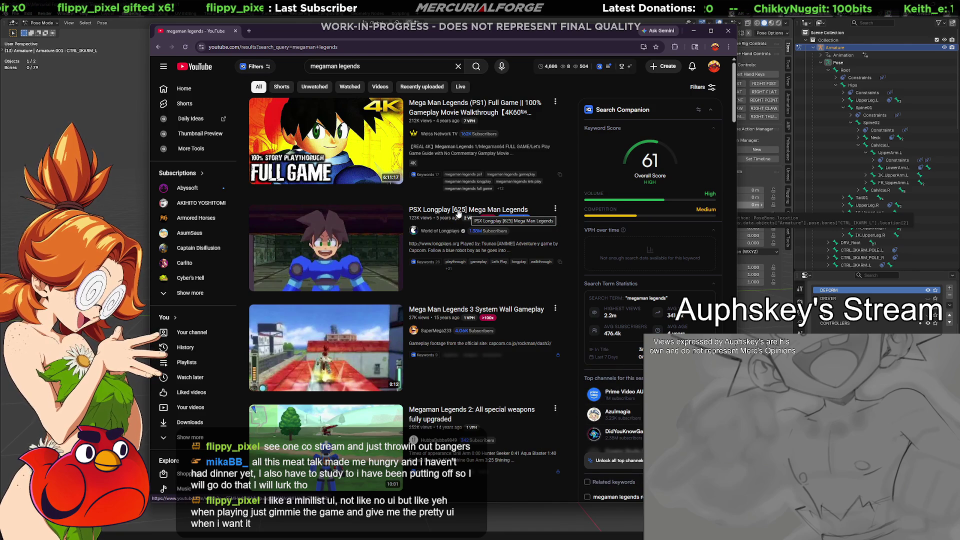
{"action": "left_click", "coordinate": [458, 213]}
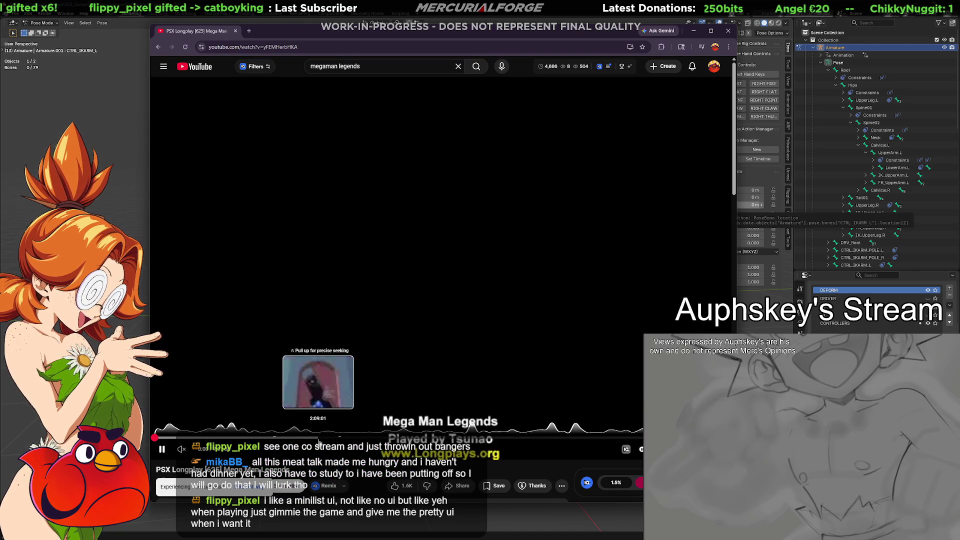
{"action": "left_click", "coordinate": [346, 438]}
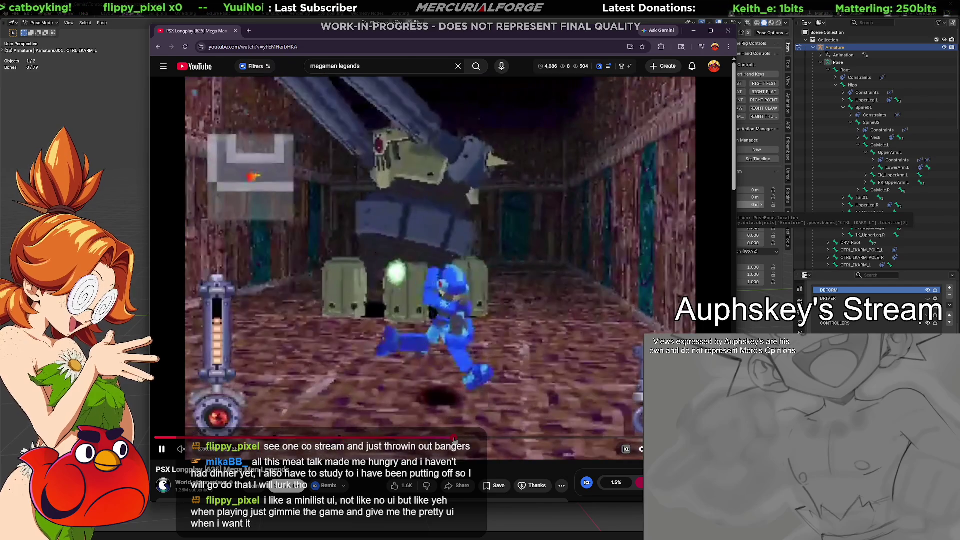
{"action": "left_click", "coordinate": [454, 440]}
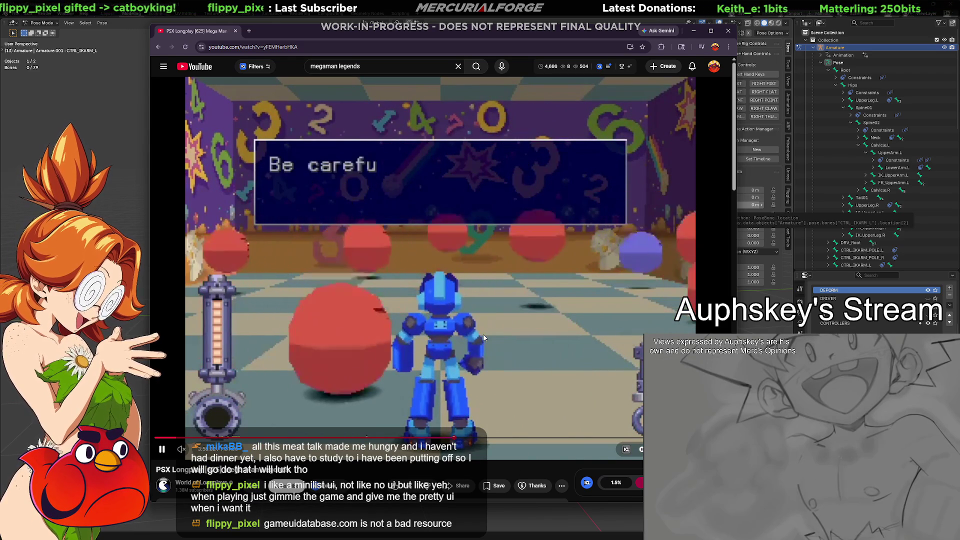
{"action": "left_click", "coordinate": [499, 226]}
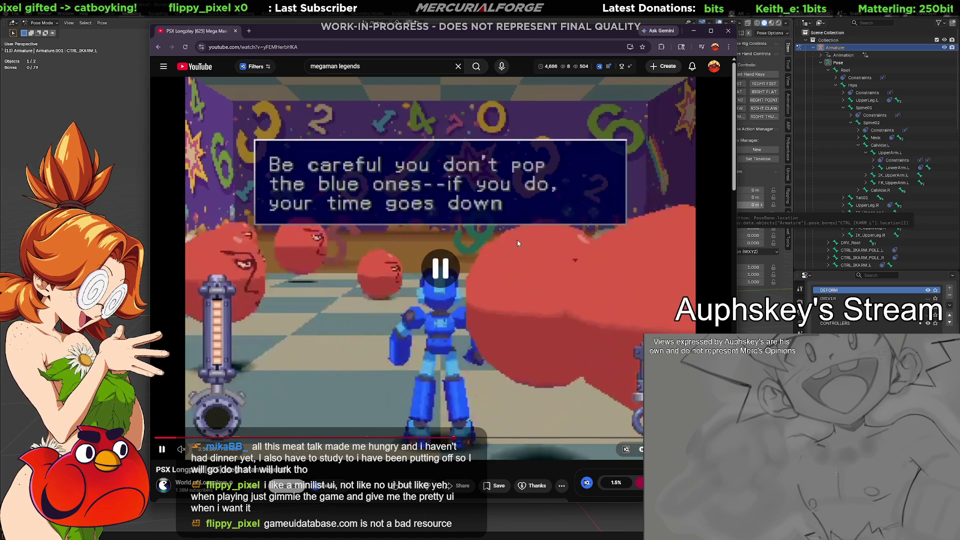
Load gameuidatabase.com in a new browser tab.
{"action": "key", "text": "ctrl+t"}
{"action": "type", "text": "gameuidatabase.com"}
{"action": "key", "text": "Return"}
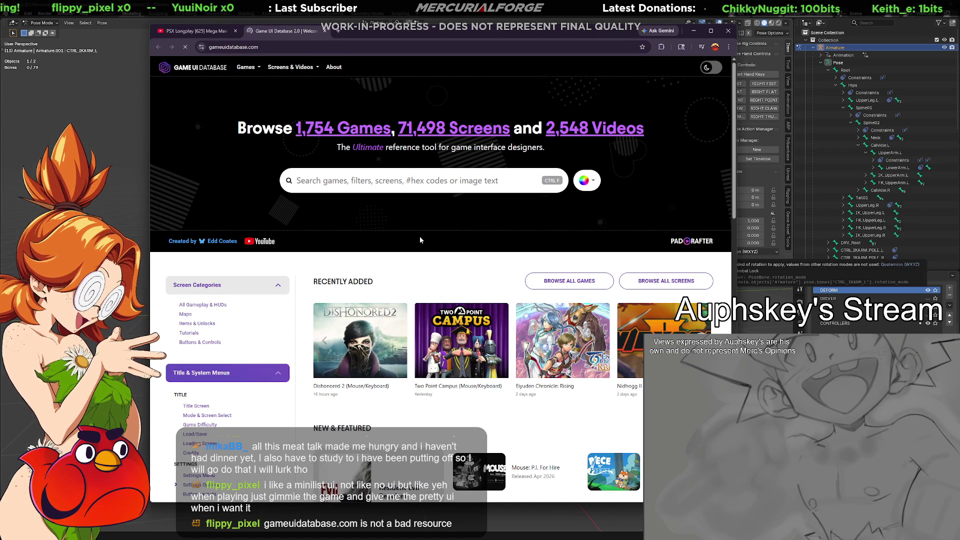
Search Game UI Database for 'megaman legends' and open The Misadventures of Tron Bonne's page.
{"action": "left_click", "coordinate": [418, 186]}
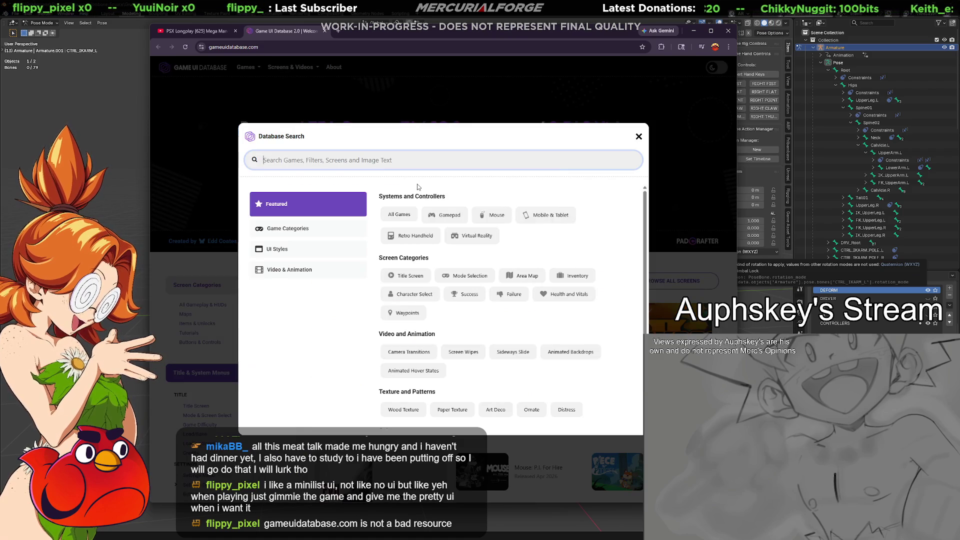
{"action": "type", "text": "megaman legends"}
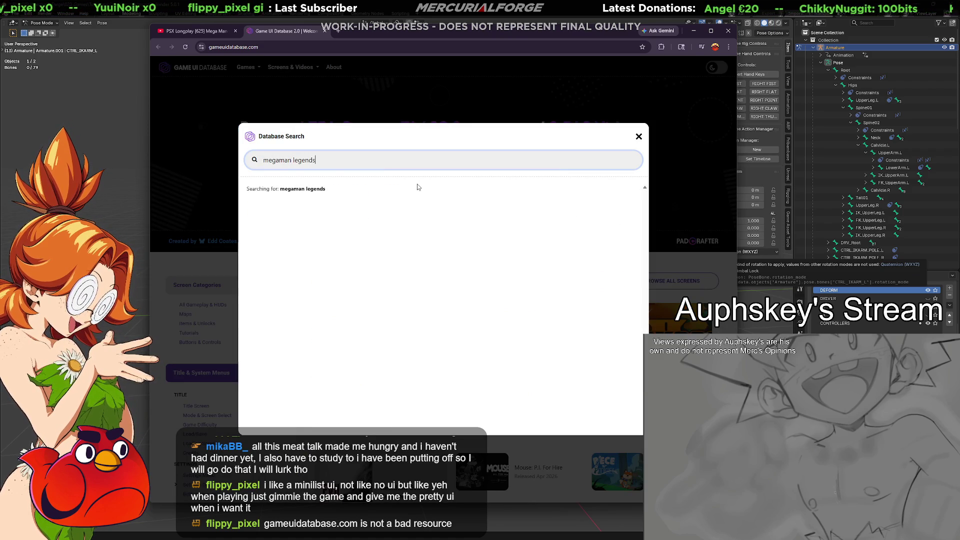
{"action": "left_click", "coordinate": [416, 190]}
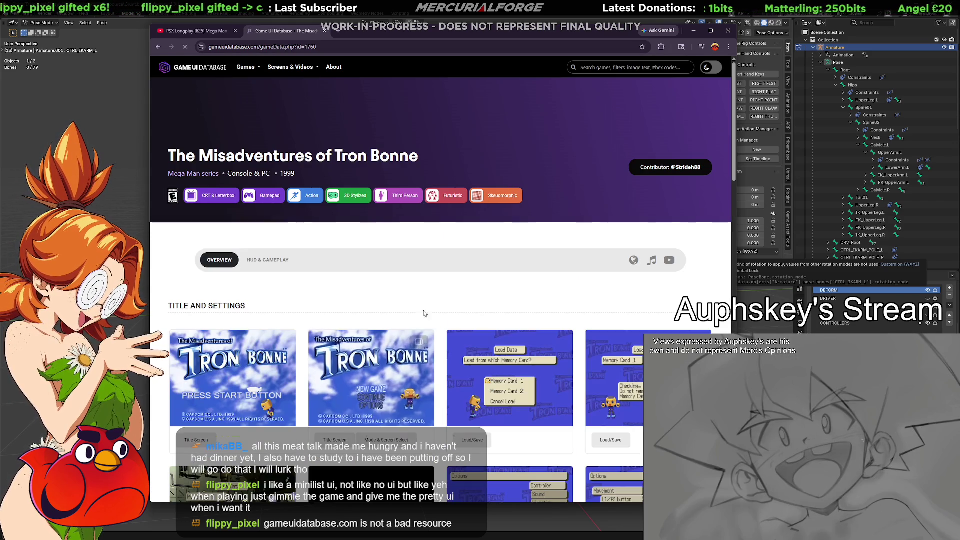
Scroll down to the Game States screens and enlarge the Mission Clear screenshot.
{"action": "scroll", "coordinate": [430, 305], "scroll_direction": "down", "scroll_amount": 2}
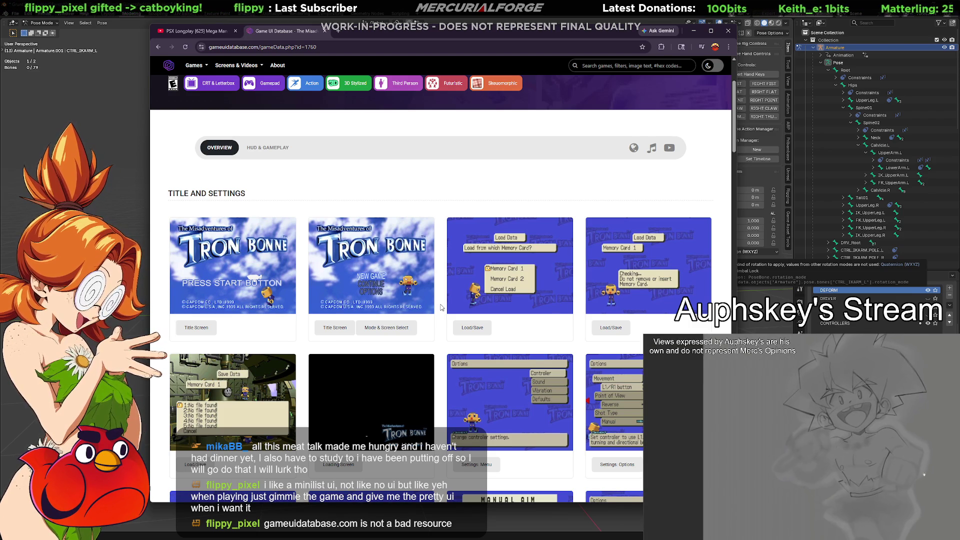
{"action": "scroll", "coordinate": [438, 300], "scroll_direction": "down", "scroll_amount": 4}
{"action": "scroll", "coordinate": [441, 308], "scroll_direction": "down", "scroll_amount": 3}
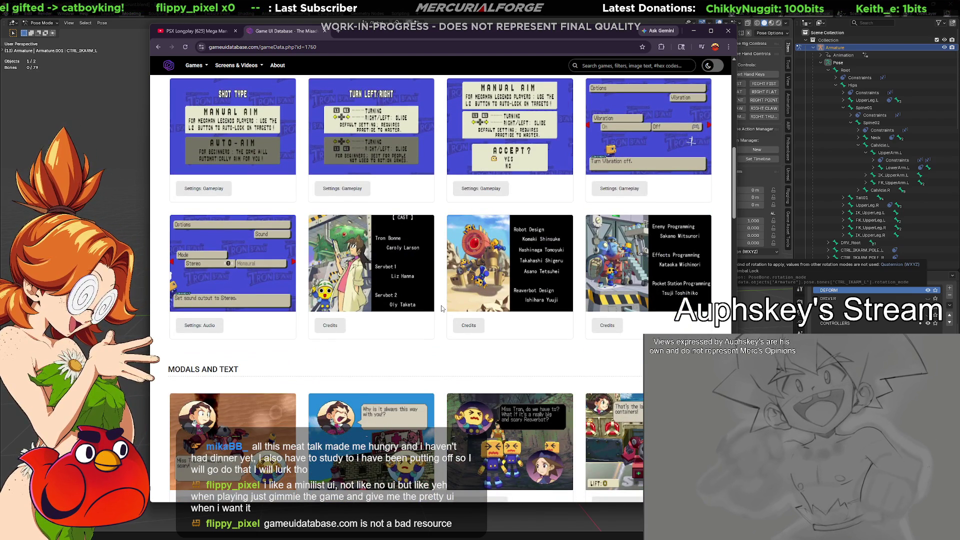
{"action": "scroll", "coordinate": [441, 308], "scroll_direction": "down", "scroll_amount": 3}
{"action": "scroll", "coordinate": [442, 307], "scroll_direction": "down", "scroll_amount": 2}
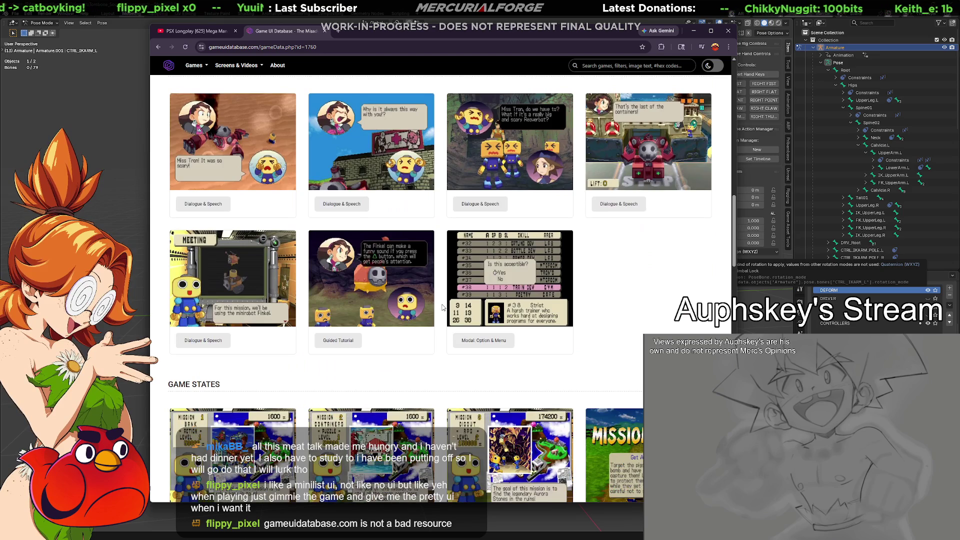
{"action": "scroll", "coordinate": [442, 307], "scroll_direction": "down", "scroll_amount": 3}
{"action": "scroll", "coordinate": [442, 306], "scroll_direction": "down", "scroll_amount": 2}
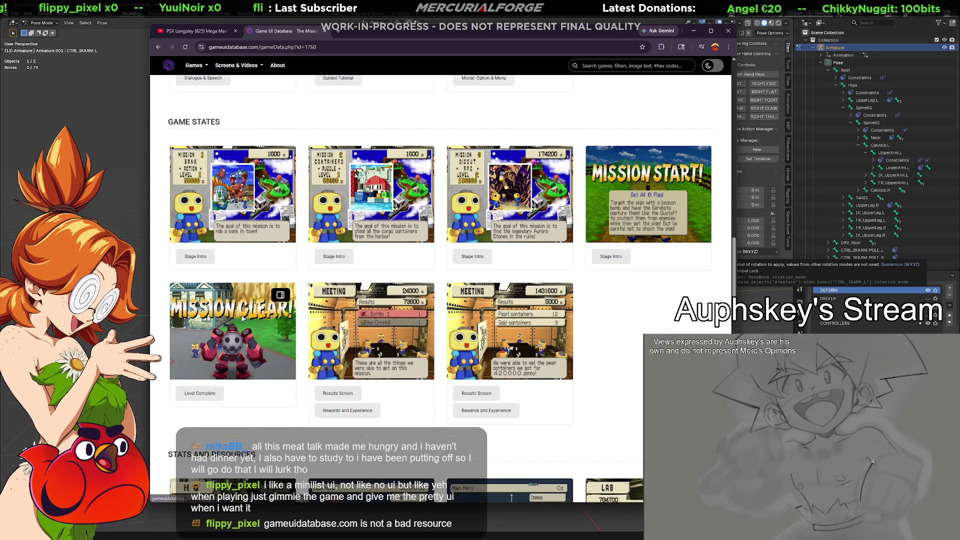
{"action": "left_click", "coordinate": [280, 308]}
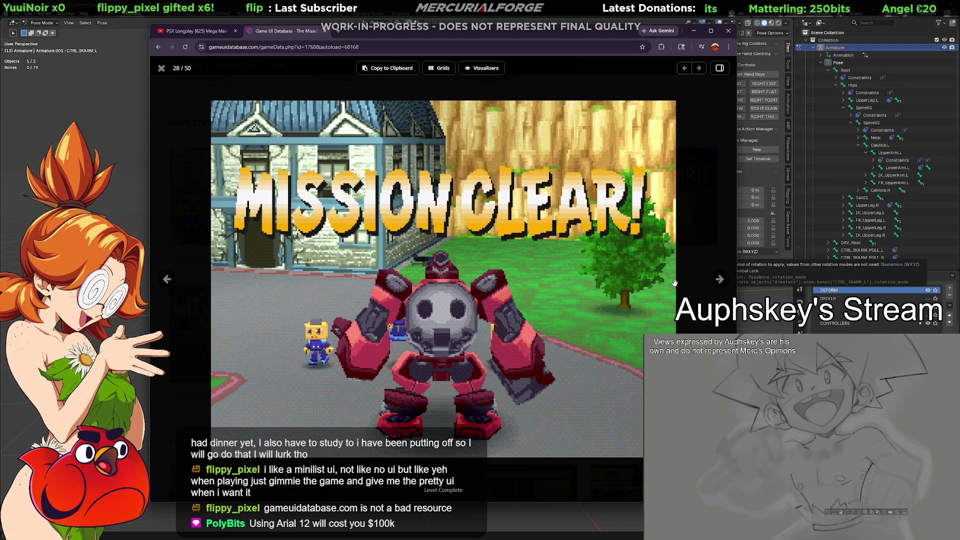
Capture a screen region of the Mission Clear image, then briefly view the Mission 3 Digout screenshot.
{"action": "key", "text": "ctrl+Print"}
{"action": "left_click_drag", "start_coordinate": [208, 95], "coordinate": [381, 266]}
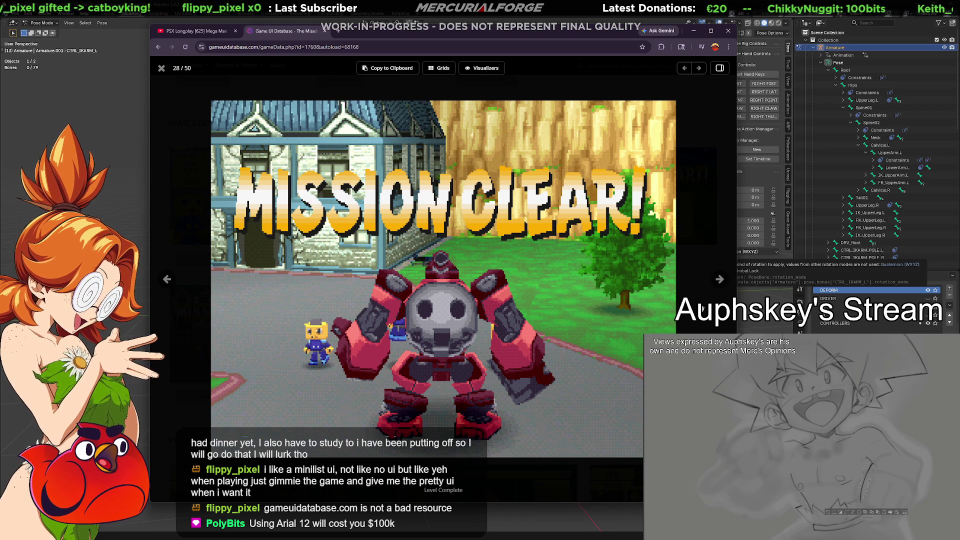
{"action": "left_click", "coordinate": [198, 79]}
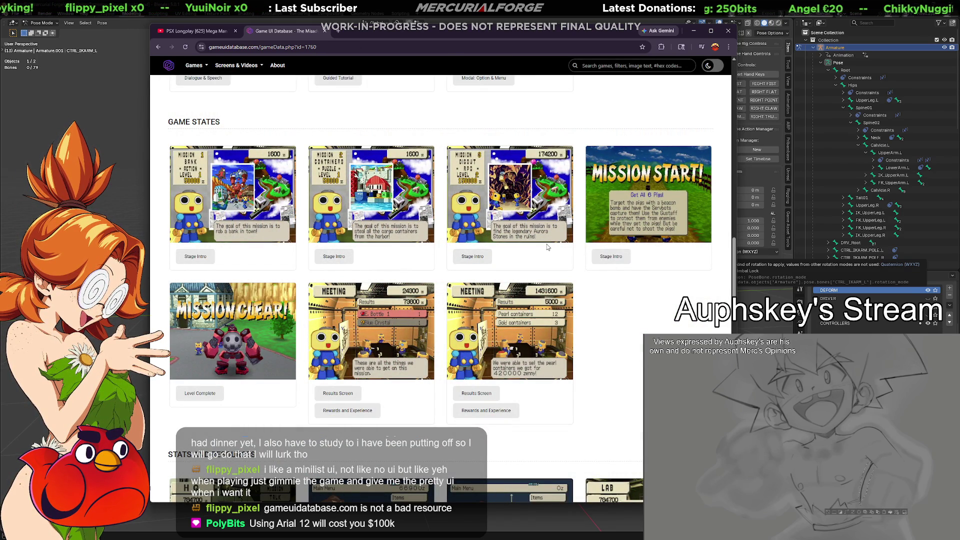
{"action": "left_click", "coordinate": [510, 195]}
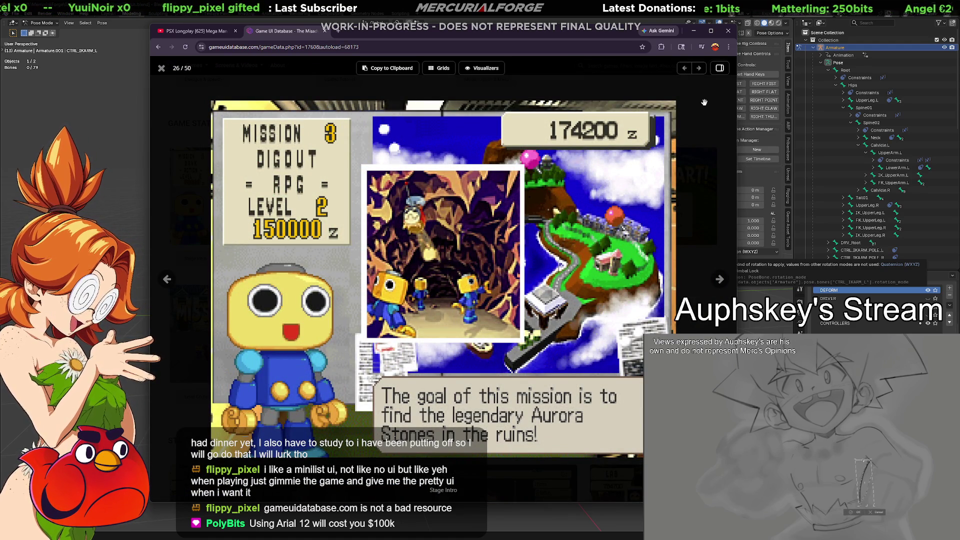
{"action": "left_click", "coordinate": [156, 65]}
Enlarge the Main Menu screenshot and capture it with the region screenshot hotkey.
{"action": "scroll", "coordinate": [360, 250], "scroll_direction": "down", "scroll_amount": 5}
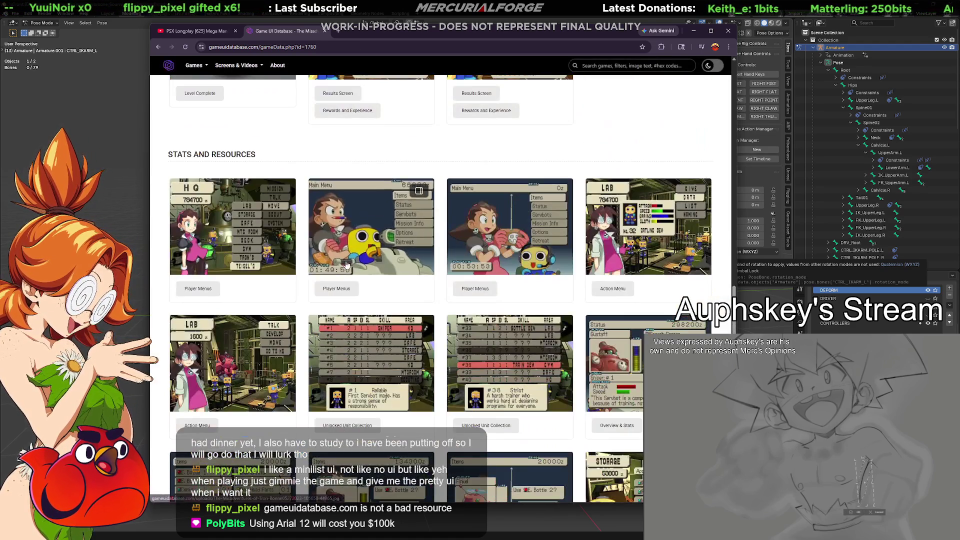
{"action": "left_click", "coordinate": [361, 250]}
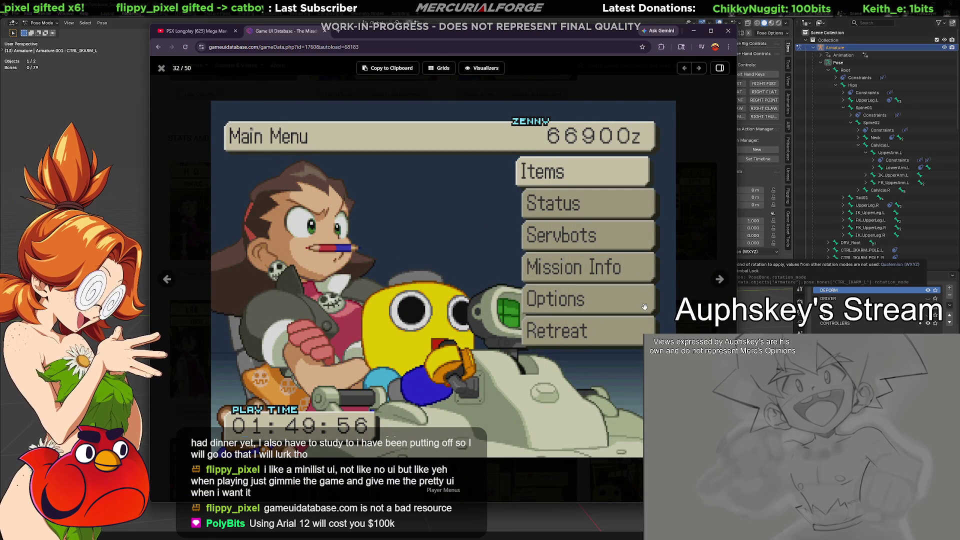
{"action": "key", "text": "ctrl+Print"}
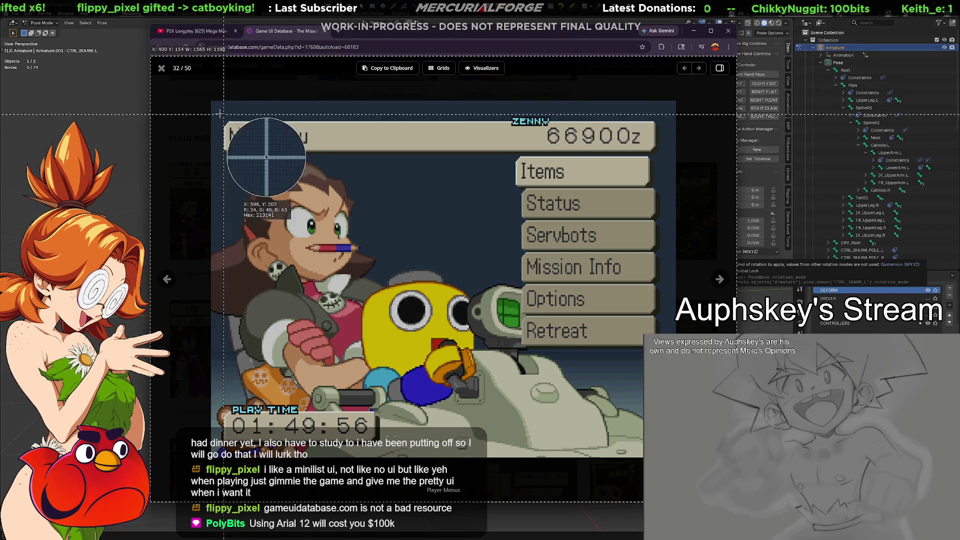
{"action": "key", "text": "Escape"}
{"action": "key", "text": "Escape"}
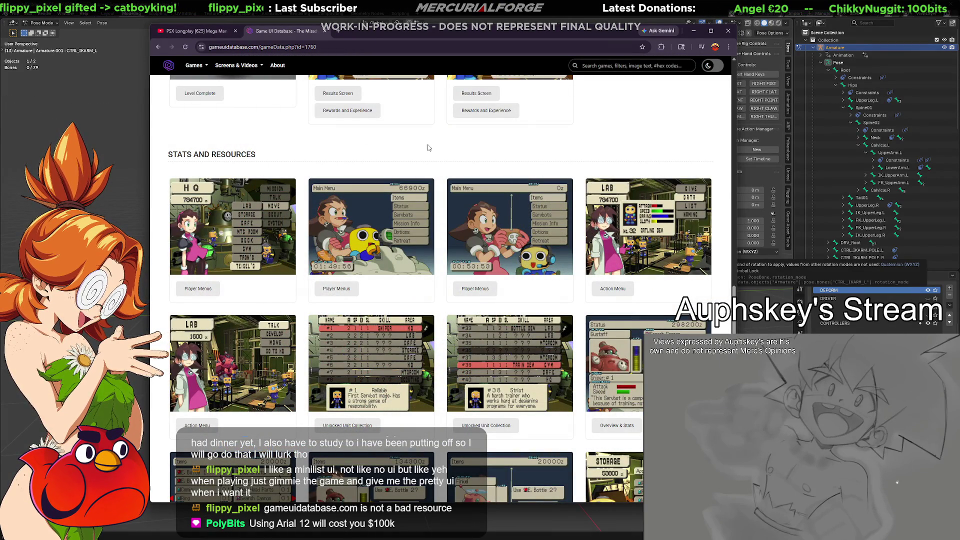
{"action": "key", "text": "ctrl+Print"}
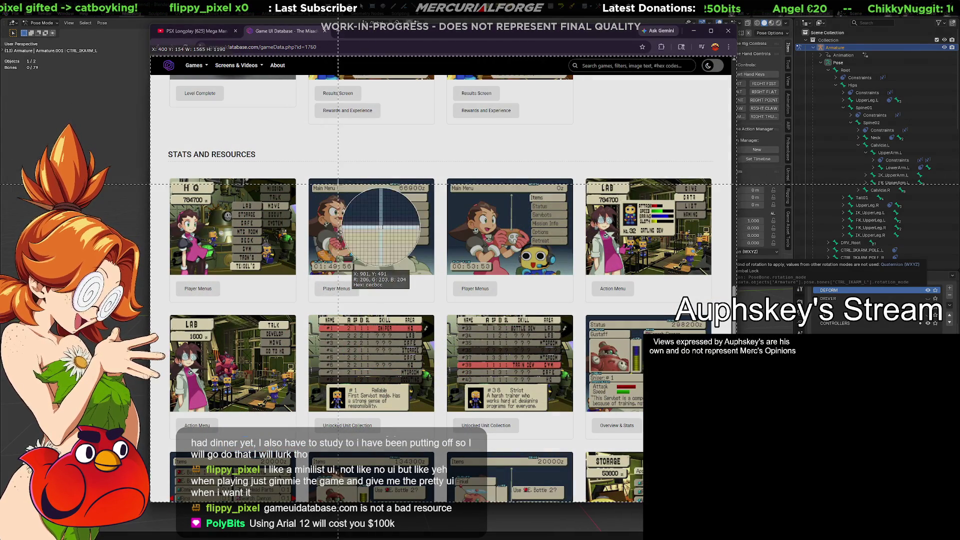
{"action": "left_click", "coordinate": [351, 192]}
{"action": "left_click", "coordinate": [375, 221]}
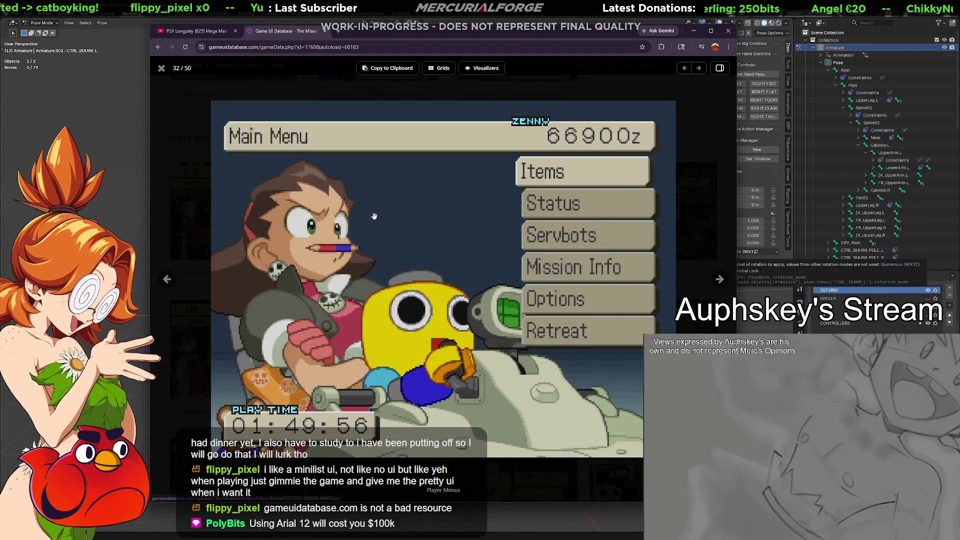
{"action": "key", "text": "ctrl+Print"}
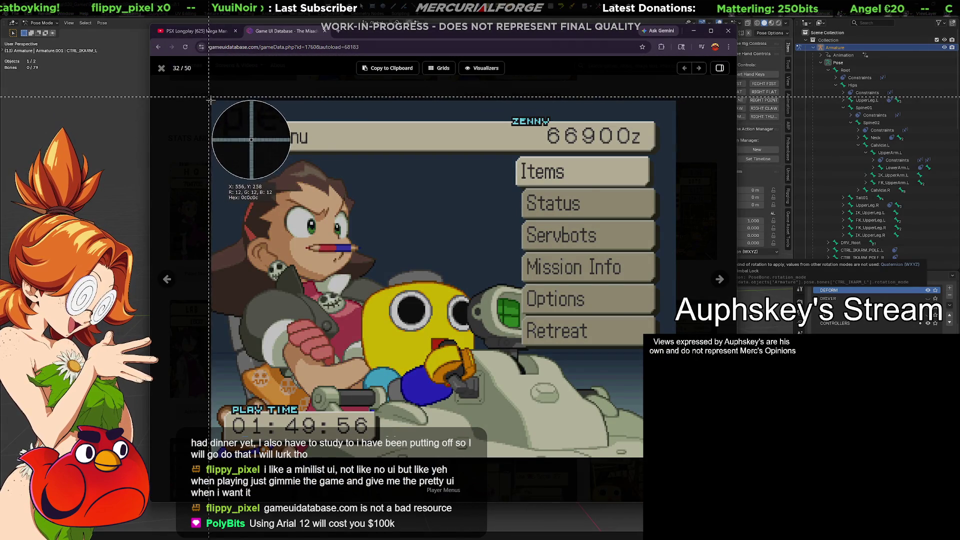
{"action": "left_click", "coordinate": [425, 264]}
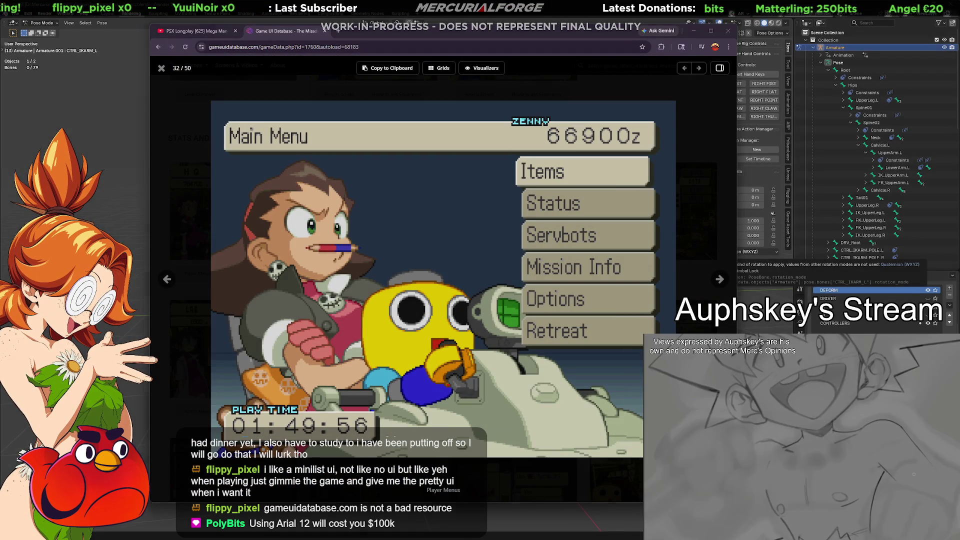
{"action": "left_click", "coordinate": [153, 88]}
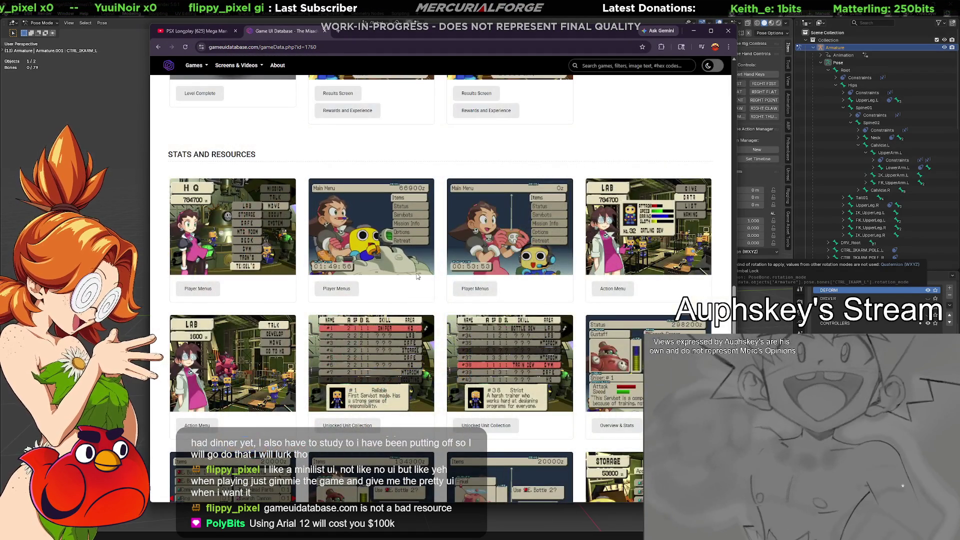
Look through the enlarged Finkel item screenshot and the first HUD screenshot.
{"action": "scroll", "coordinate": [500, 287], "scroll_direction": "down", "scroll_amount": 3}
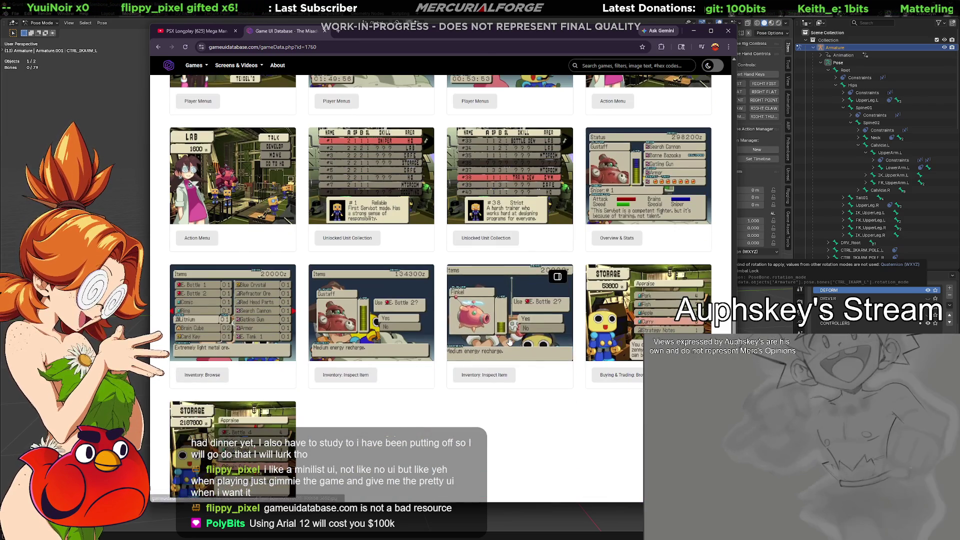
{"action": "left_click", "coordinate": [522, 339]}
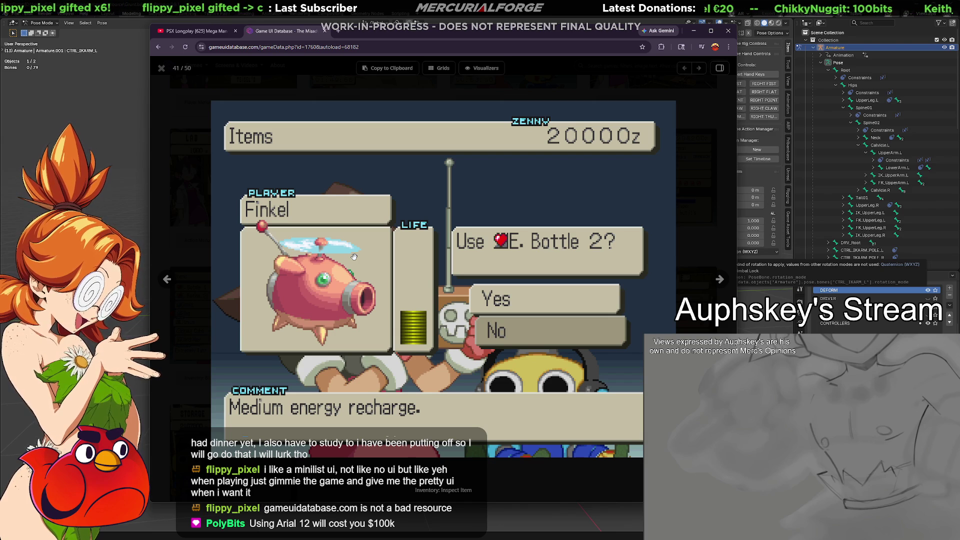
{"action": "left_click", "coordinate": [159, 69]}
{"action": "scroll", "coordinate": [495, 314], "scroll_direction": "down", "scroll_amount": 4}
{"action": "scroll", "coordinate": [620, 314], "scroll_direction": "down", "scroll_amount": 2}
{"action": "scroll", "coordinate": [607, 330], "scroll_direction": "down", "scroll_amount": 1}
{"action": "scroll", "coordinate": [575, 360], "scroll_direction": "down", "scroll_amount": 2}
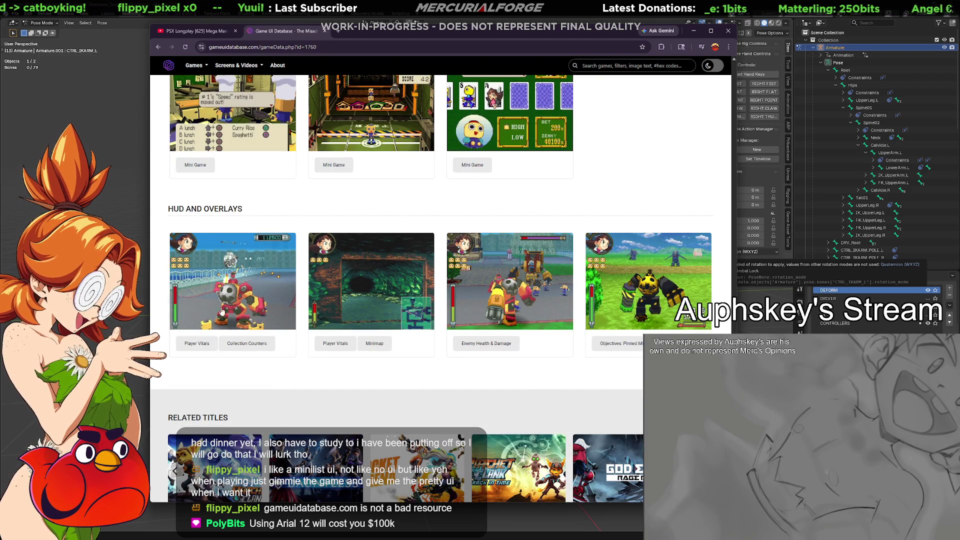
{"action": "left_click", "coordinate": [239, 320]}
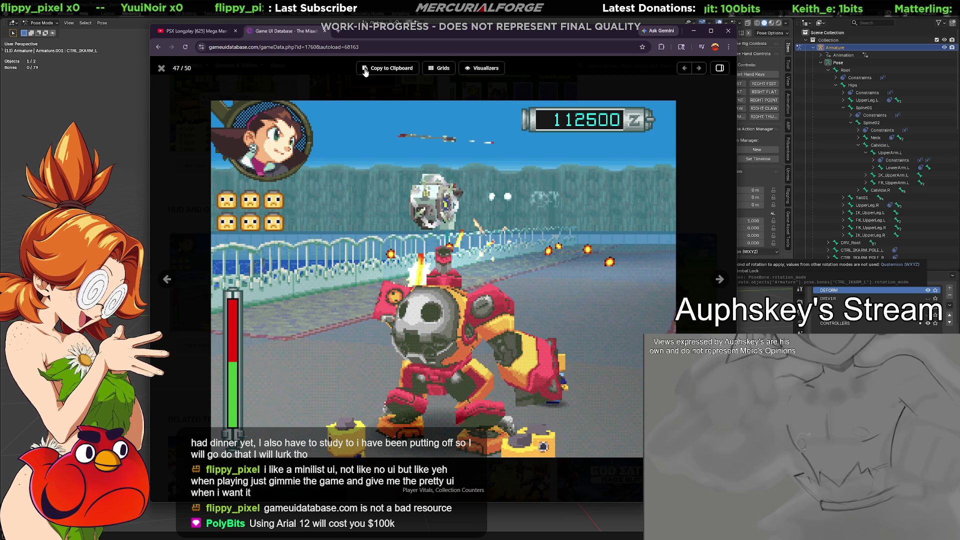
{"action": "key", "text": "Escape"}
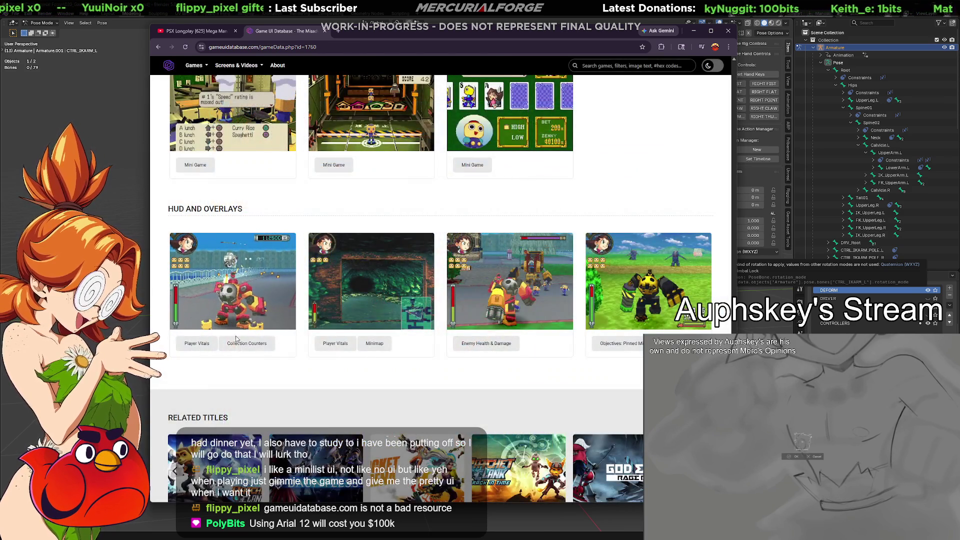
Advance the Related Titles carousel twice, then minimize the browser to return to Blender.
{"action": "scroll", "coordinate": [513, 299], "scroll_direction": "down", "scroll_amount": 2}
{"action": "scroll", "coordinate": [513, 299], "scroll_direction": "down", "scroll_amount": 1}
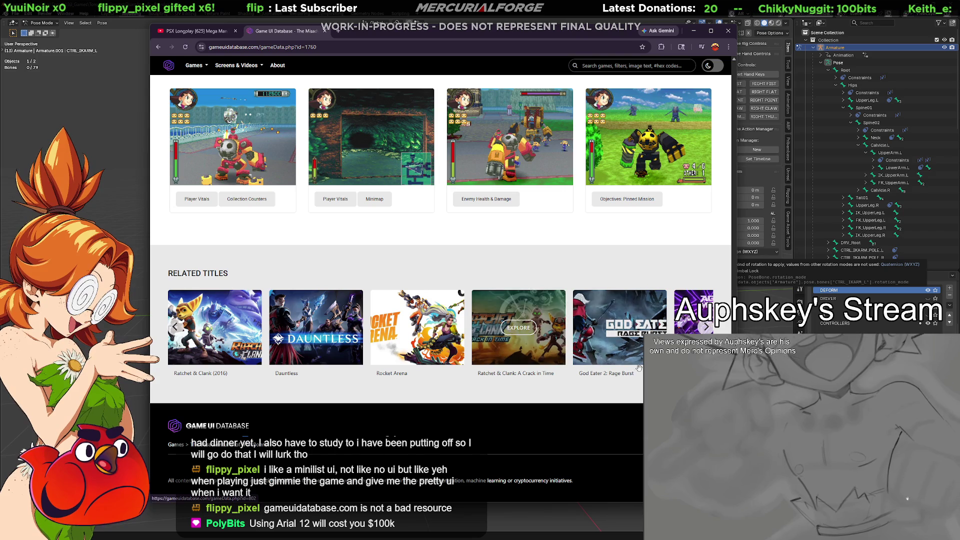
{"action": "left_click", "coordinate": [706, 327]}
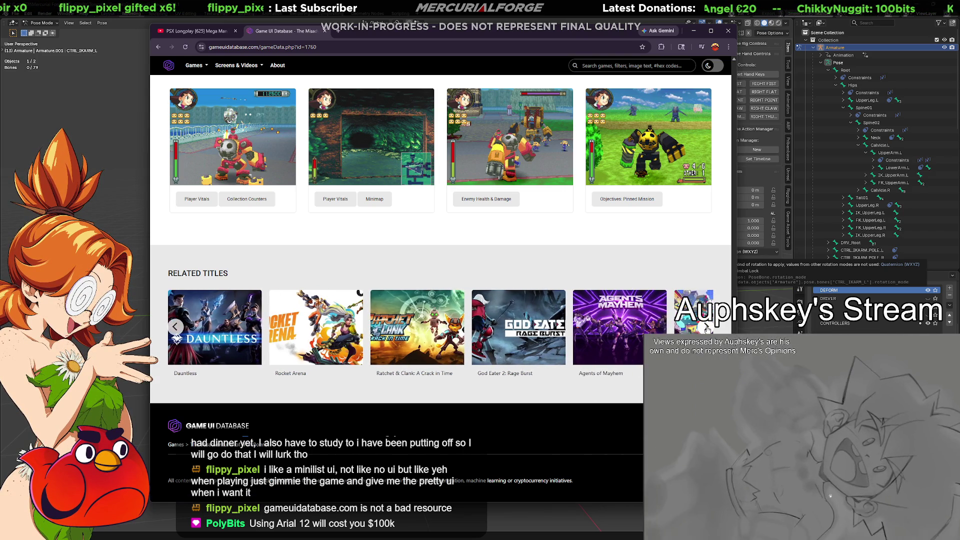
{"action": "left_click", "coordinate": [706, 327]}
{"action": "scroll", "coordinate": [619, 361], "scroll_direction": "up", "scroll_amount": 1}
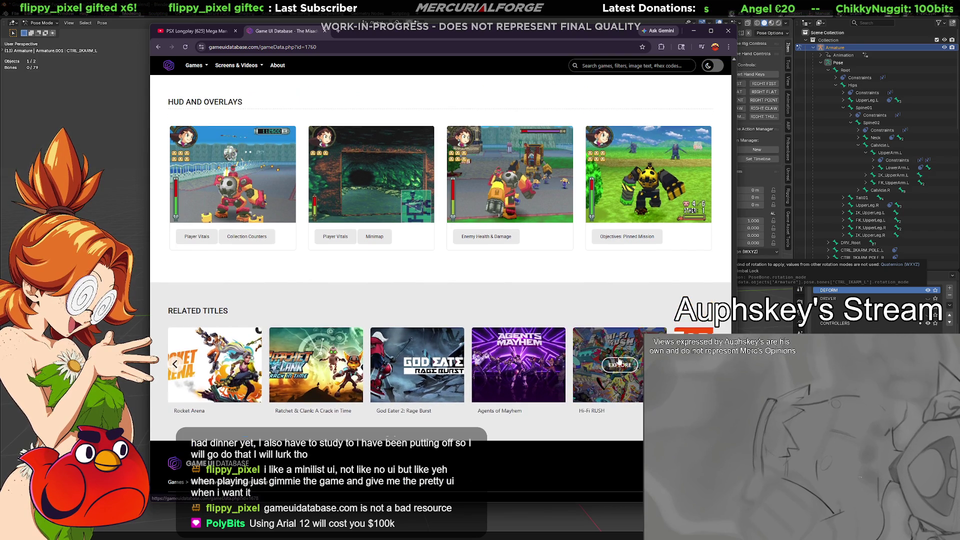
{"action": "scroll", "coordinate": [536, 285], "scroll_direction": "up", "scroll_amount": 1}
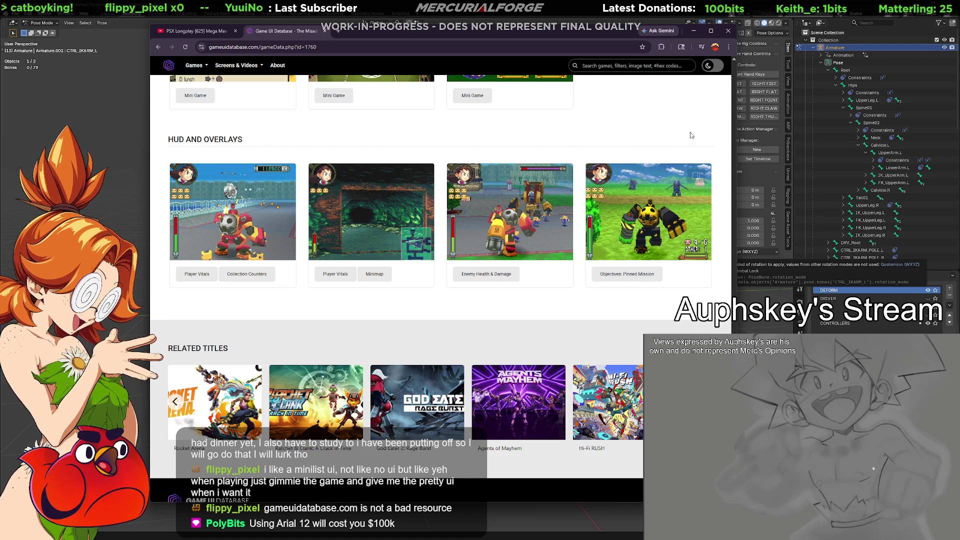
{"action": "left_click", "coordinate": [693, 31]}
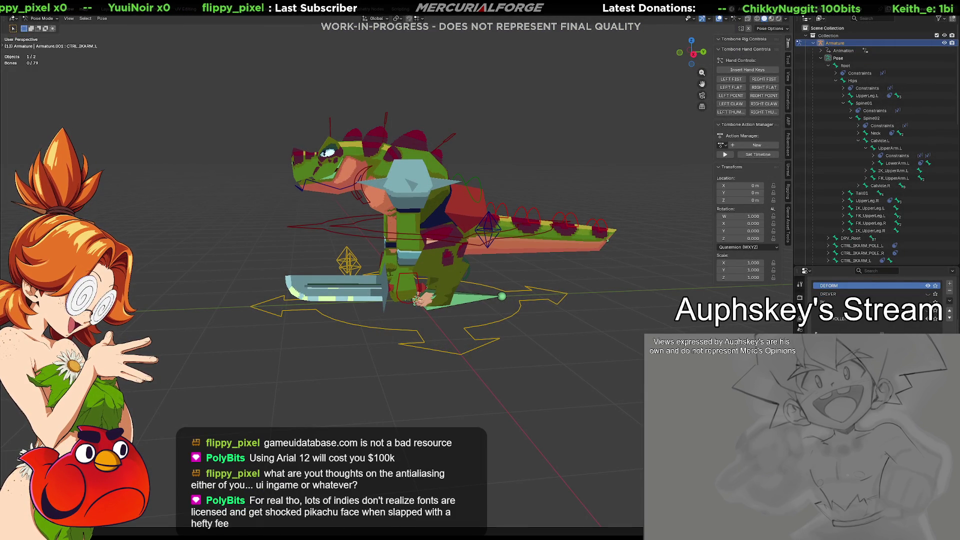
Switch from the Blender dinosaur rig to the Unreal Engine skeleton editor.
{"action": "key", "text": "alt+Tab"}
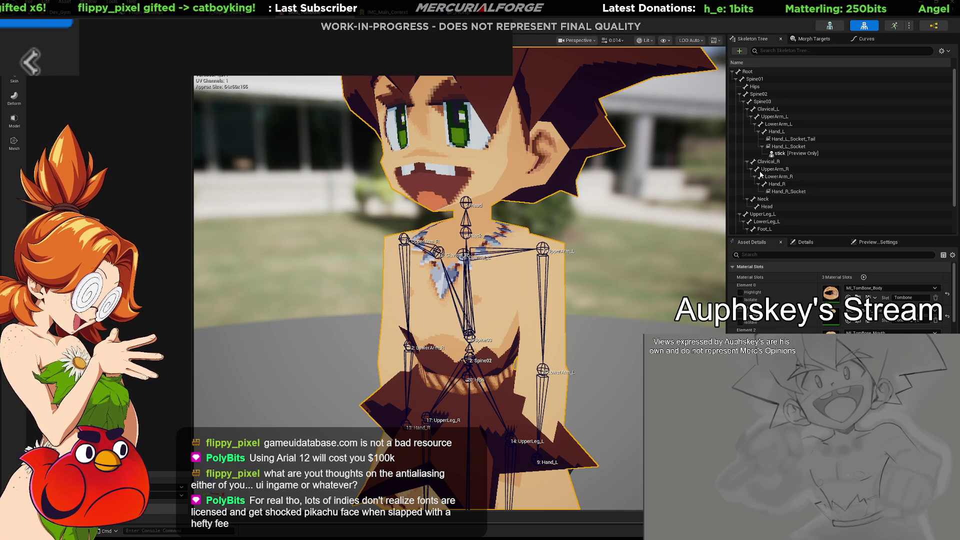
Fly the Unreal viewport close to the character's face and chest, then raise the Banjo-Kazooie page.
{"action": "right_click_drag", "start_coordinate": [591, 292], "coordinate": [585, 291]}
{"action": "key", "text": "s"}
{"action": "scroll", "coordinate": [584, 291], "scroll_direction": "up", "scroll_amount": 1}
{"action": "key", "text": "w"}
{"action": "scroll", "coordinate": [585, 292], "scroll_direction": "up", "scroll_amount": 2}
{"action": "key", "text": "s"}
{"action": "scroll", "coordinate": [585, 291], "scroll_direction": "up", "scroll_amount": 3}
{"action": "key", "text": "w"}
{"action": "key", "text": "w"}
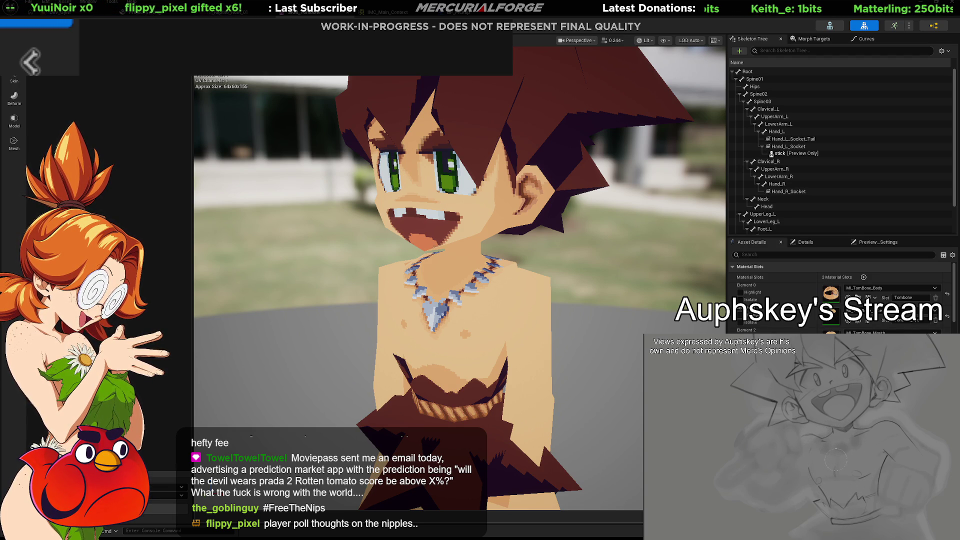
{"action": "key", "text": "alt+Tab"}
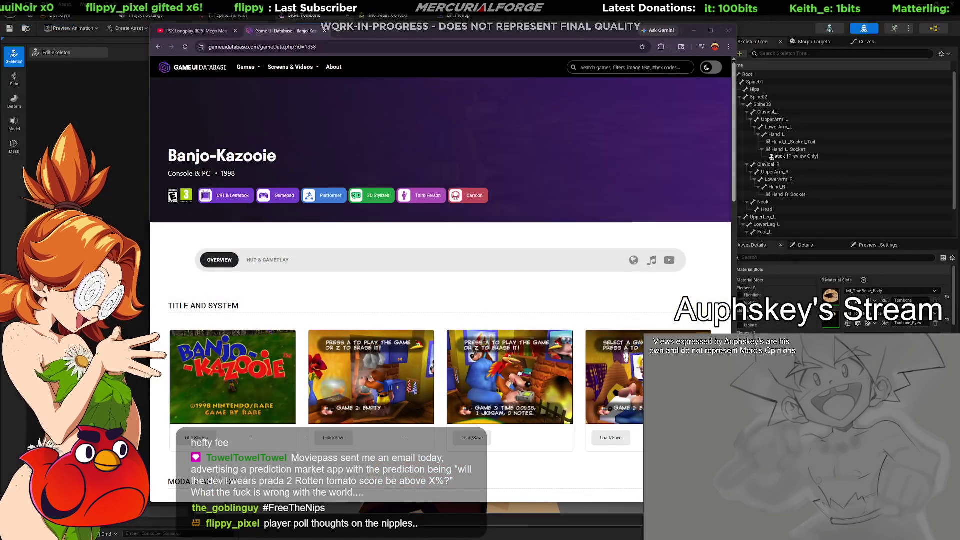
{"action": "scroll", "coordinate": [374, 295], "scroll_direction": "down", "scroll_amount": 2}
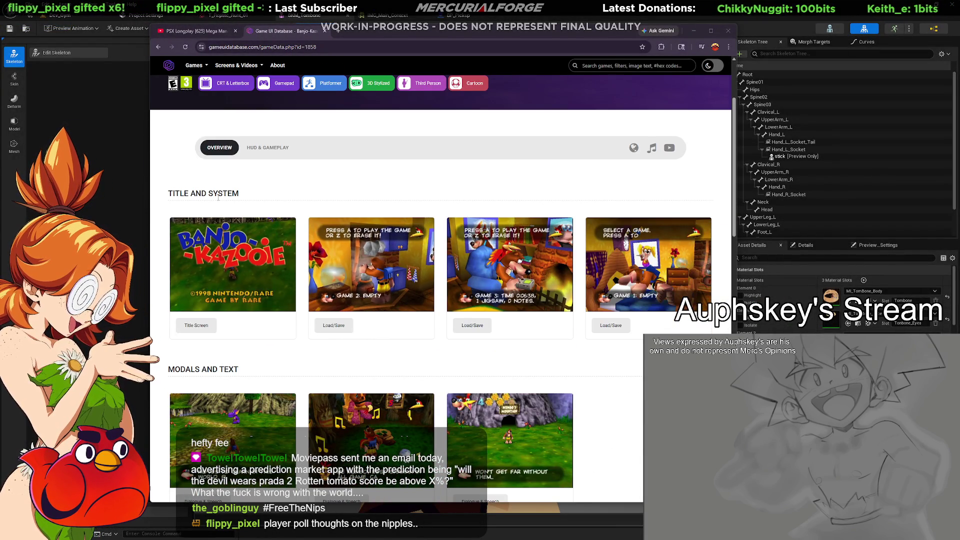
{"action": "scroll", "coordinate": [568, 283], "scroll_direction": "down", "scroll_amount": 2}
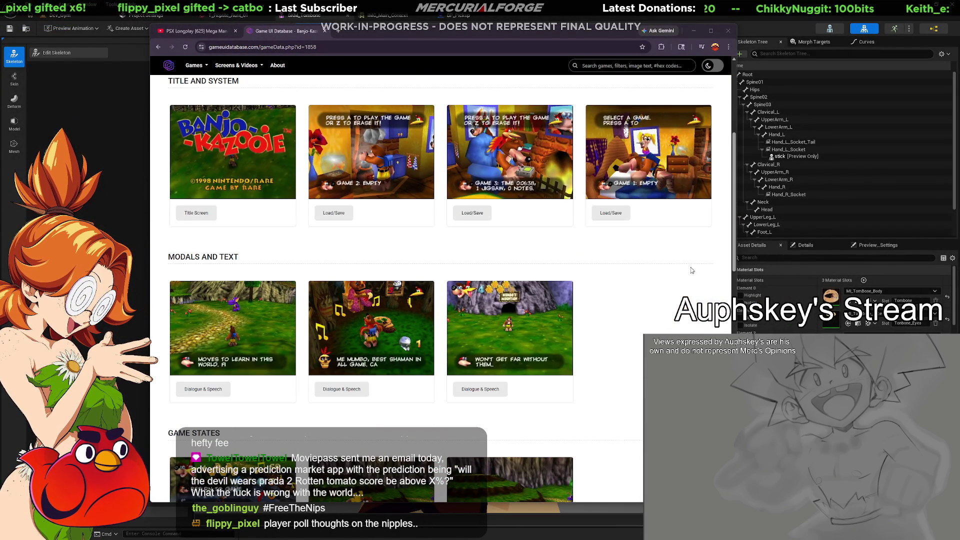
{"action": "scroll", "coordinate": [693, 270], "scroll_direction": "down", "scroll_amount": 1}
{"action": "scroll", "coordinate": [599, 285], "scroll_direction": "down", "scroll_amount": 2}
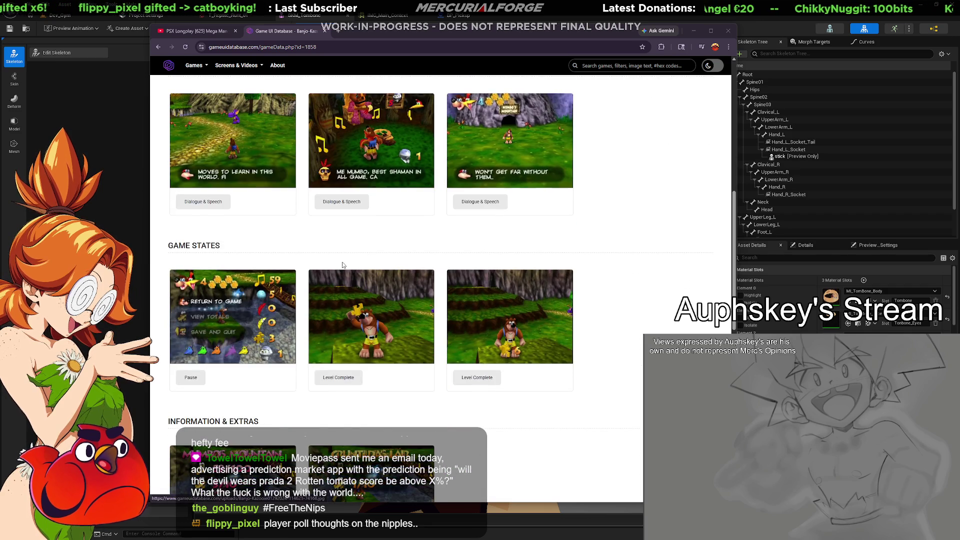
{"action": "scroll", "coordinate": [533, 299], "scroll_direction": "down", "scroll_amount": 3}
{"action": "scroll", "coordinate": [533, 298], "scroll_direction": "down", "scroll_amount": 1}
{"action": "scroll", "coordinate": [508, 298], "scroll_direction": "down", "scroll_amount": 4}
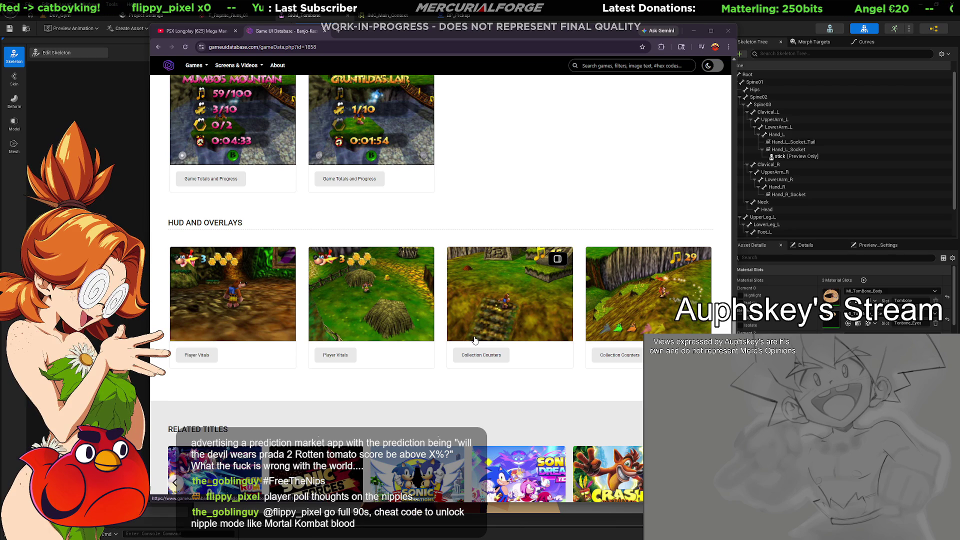
{"action": "scroll", "coordinate": [475, 339], "scroll_direction": "down", "scroll_amount": 3}
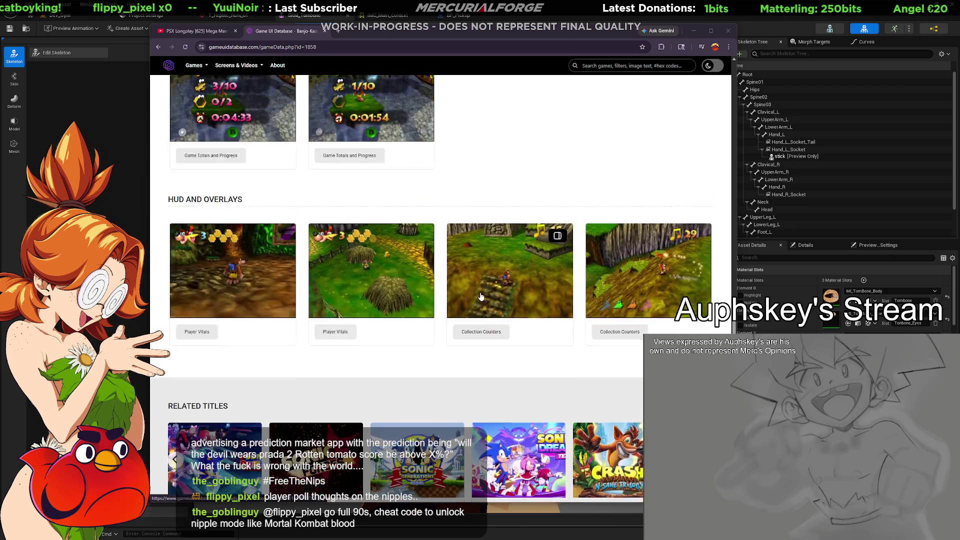
{"action": "scroll", "coordinate": [512, 334], "scroll_direction": "up", "scroll_amount": 2}
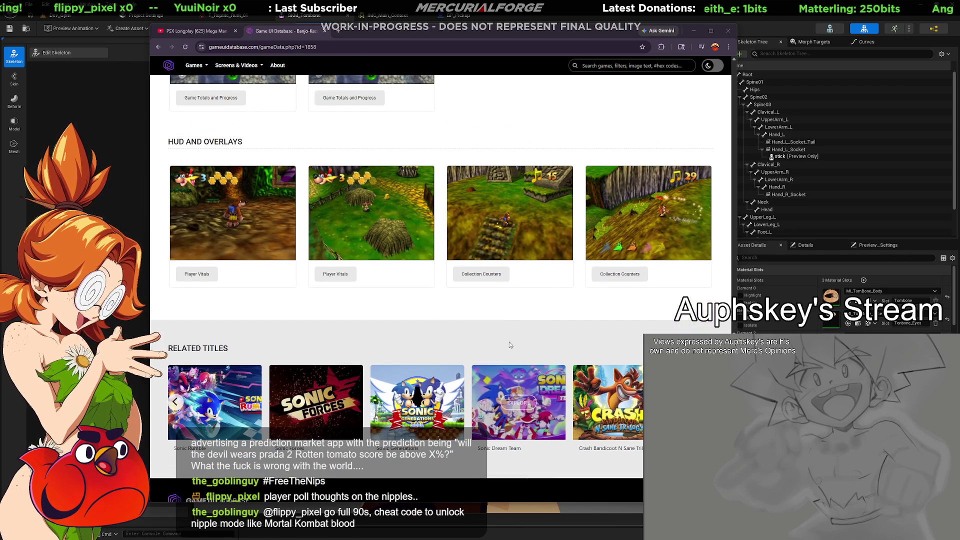
{"action": "scroll", "coordinate": [566, 340], "scroll_direction": "up", "scroll_amount": 15}
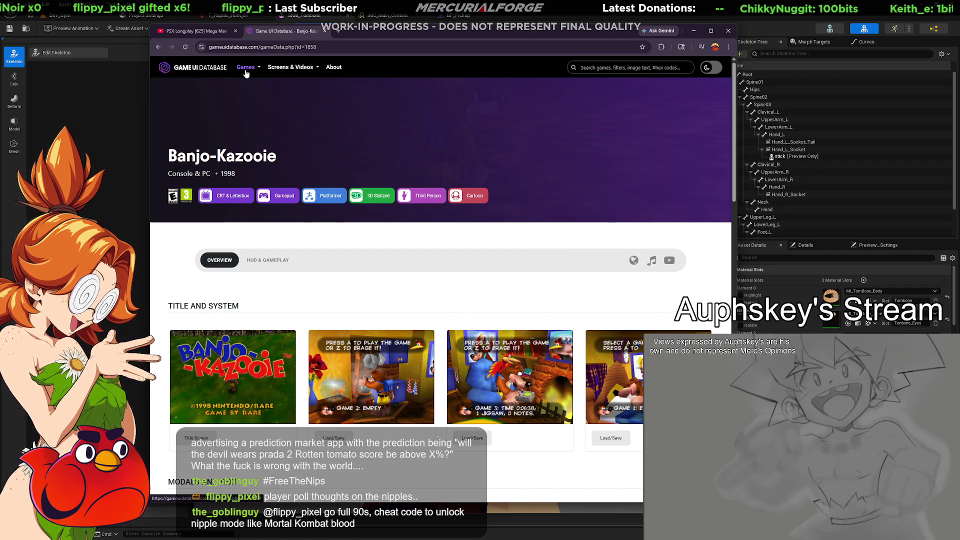
Open the Game UI Database home page, scroll through it, then return to Unreal.
{"action": "left_click", "coordinate": [209, 71]}
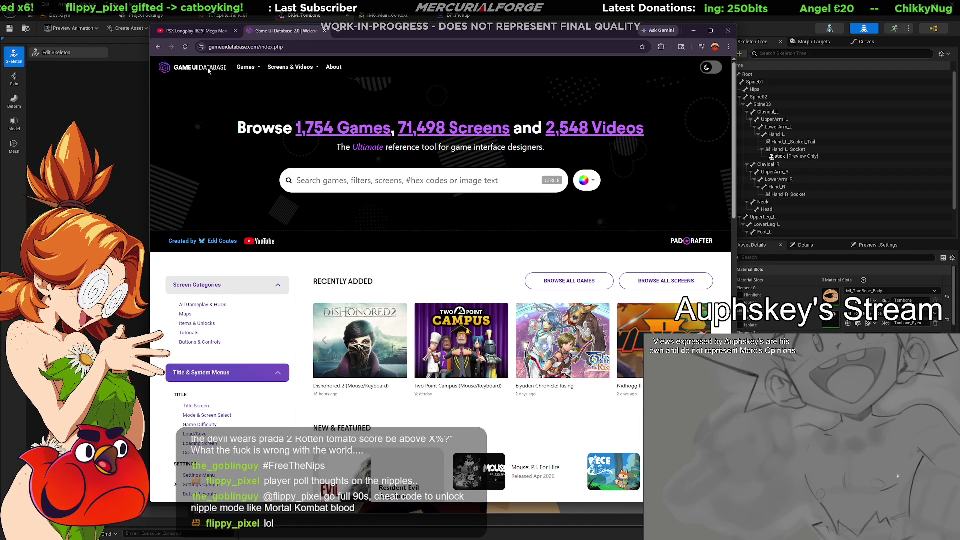
{"action": "scroll", "coordinate": [406, 246], "scroll_direction": "down", "scroll_amount": 3}
{"action": "scroll", "coordinate": [407, 246], "scroll_direction": "down", "scroll_amount": 1}
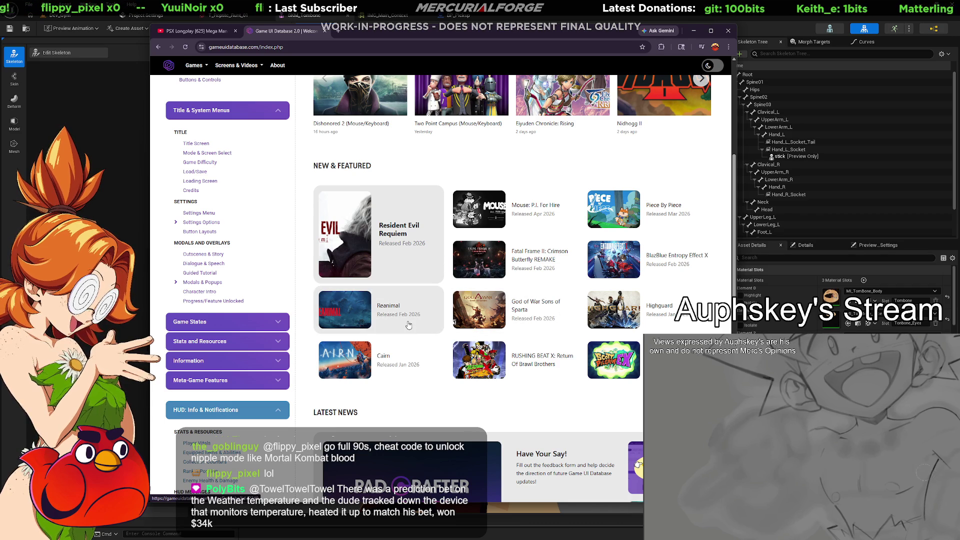
{"action": "scroll", "coordinate": [419, 327], "scroll_direction": "down", "scroll_amount": 1}
{"action": "scroll", "coordinate": [419, 327], "scroll_direction": "down", "scroll_amount": 2}
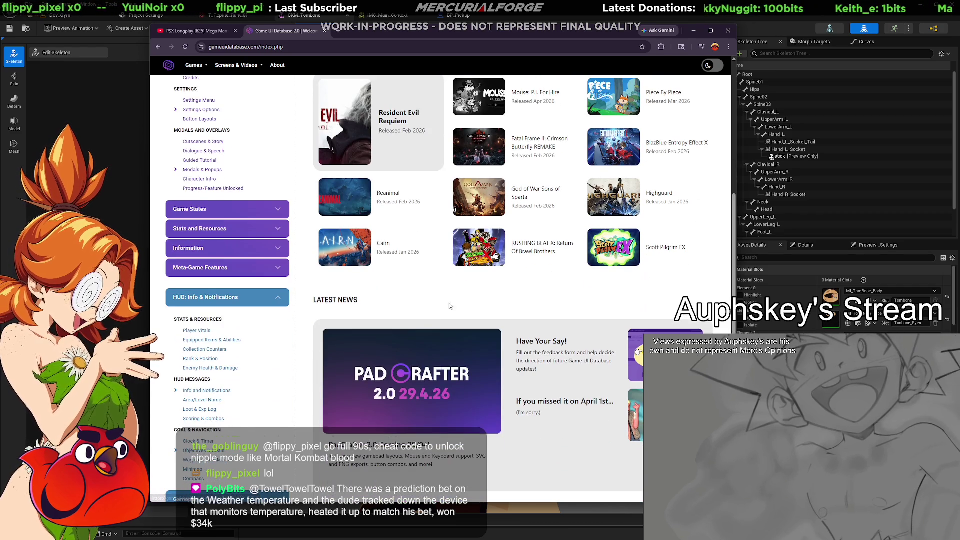
{"action": "scroll", "coordinate": [524, 302], "scroll_direction": "down", "scroll_amount": 3}
{"action": "scroll", "coordinate": [523, 301], "scroll_direction": "down", "scroll_amount": 4}
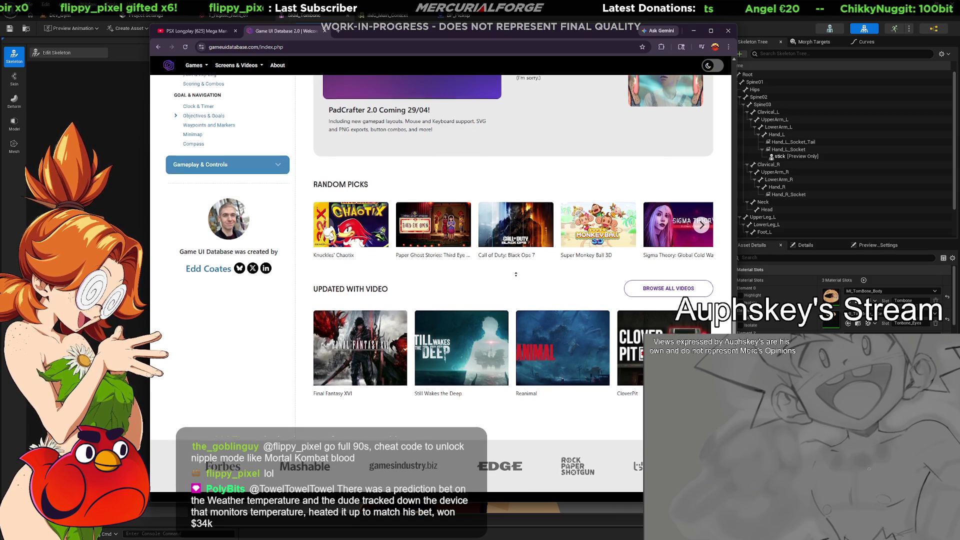
{"action": "scroll", "coordinate": [515, 279], "scroll_direction": "up", "scroll_amount": 15}
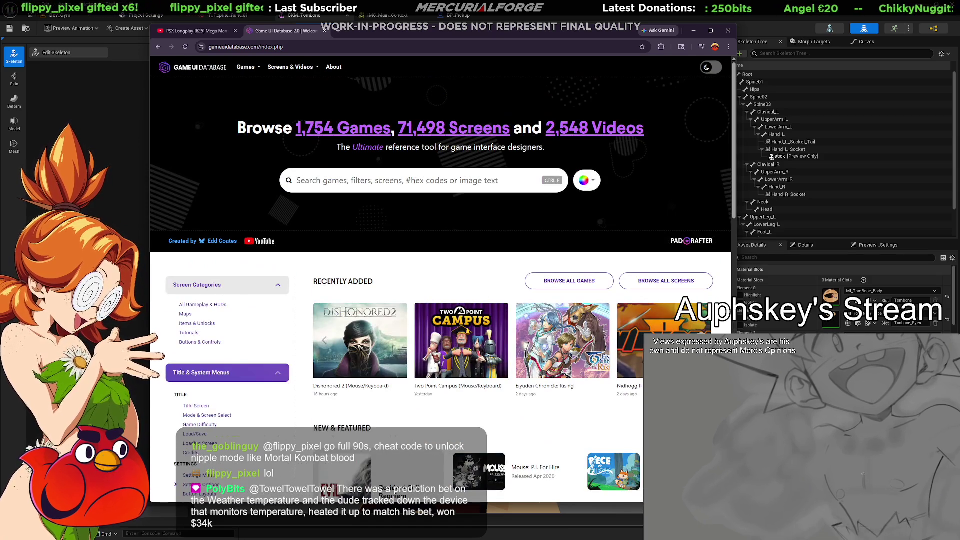
{"action": "key", "text": "alt+Tab"}
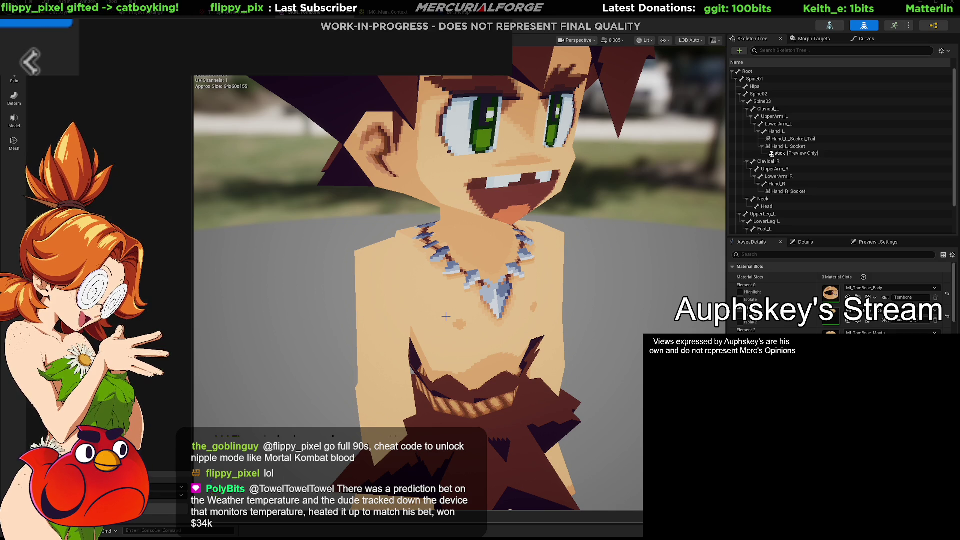
Pull the Unreal viewport back to frame the full character from the front.
{"action": "mouse_move", "coordinate": [307, 292]}
{"action": "right_mouse_down"}
{"action": "mouse_move", "coordinate": [320, 295]}
{"action": "mouse_move", "coordinate": [300, 292]}
{"action": "mouse_move", "coordinate": [310, 289]}
{"action": "right_mouse_up"}
{"action": "right_click_drag", "start_coordinate": [644, 283], "coordinate": [646, 283]}
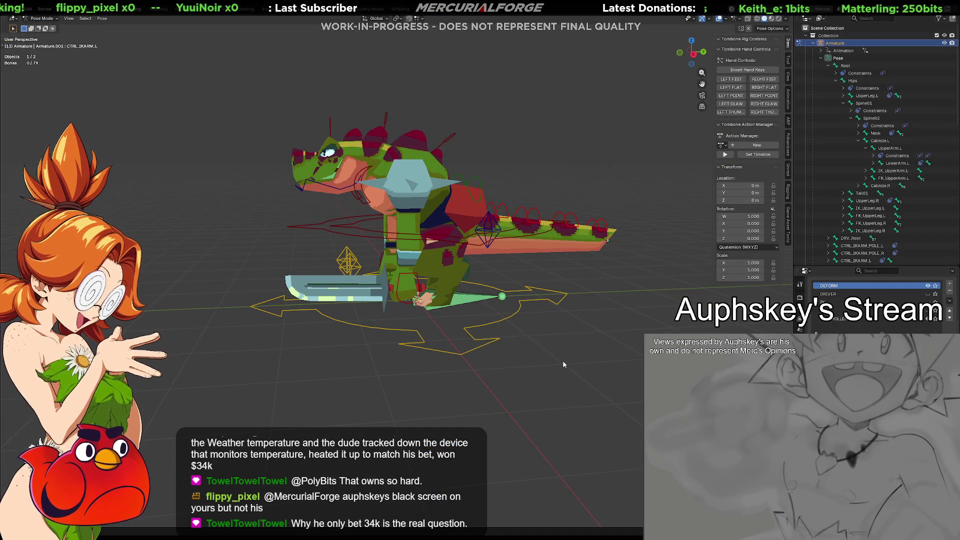
{"action": "key", "text": "w"}
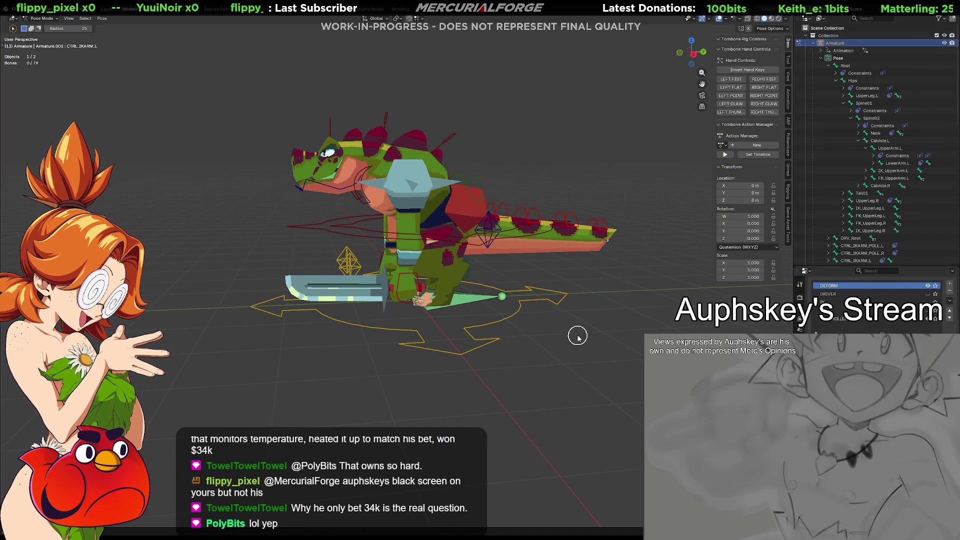
{"action": "key", "text": "Escape"}
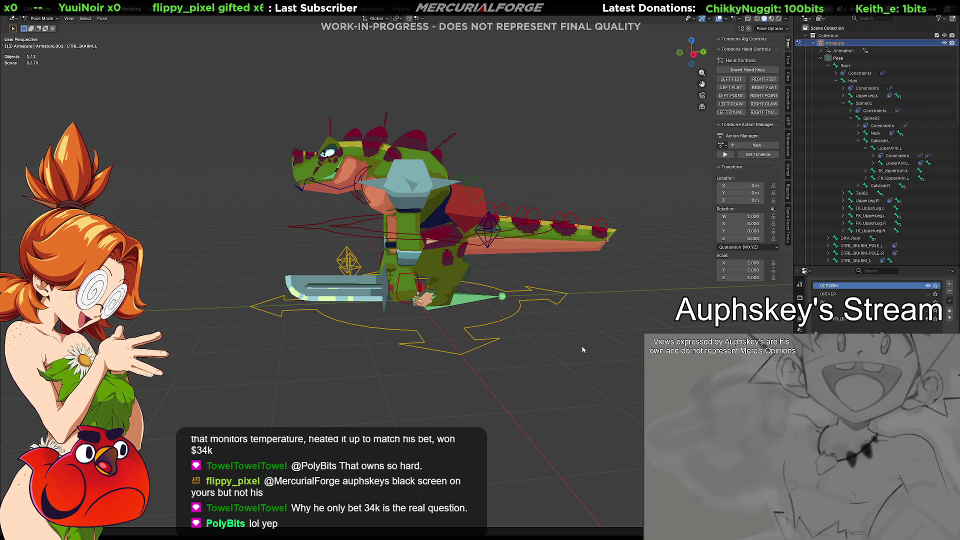
{"action": "mouse_move", "coordinate": [582, 348]}
{"action": "middle_mouse_down"}
{"action": "mouse_move", "coordinate": [563, 371]}
{"action": "mouse_move", "coordinate": [613, 365]}
{"action": "mouse_move", "coordinate": [612, 351]}
{"action": "middle_mouse_up"}
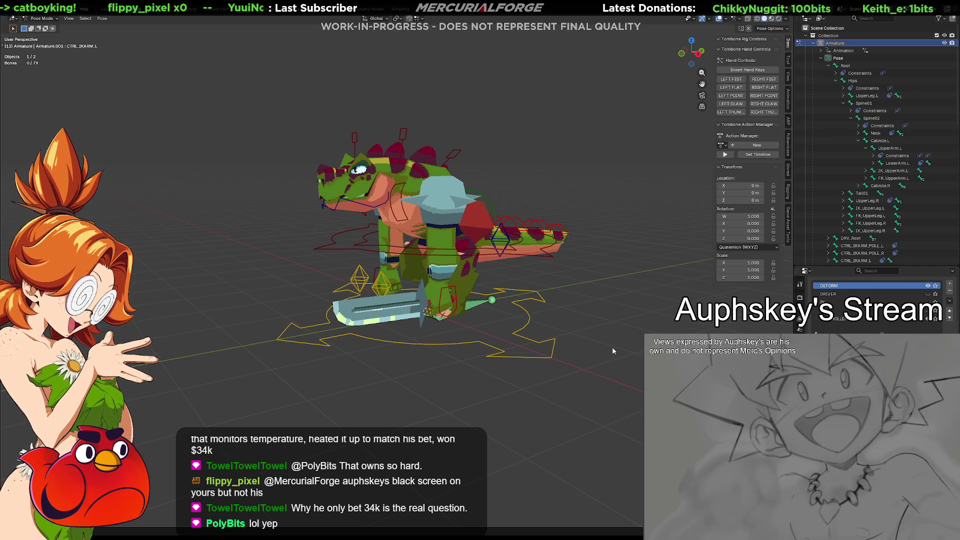
{"action": "mouse_move", "coordinate": [623, 292]}
{"action": "middle_mouse_down"}
{"action": "mouse_move", "coordinate": [584, 328]}
{"action": "mouse_move", "coordinate": [673, 333]}
{"action": "mouse_move", "coordinate": [565, 322]}
{"action": "mouse_move", "coordinate": [607, 327]}
{"action": "mouse_move", "coordinate": [583, 339]}
{"action": "mouse_move", "coordinate": [531, 336]}
{"action": "middle_mouse_up"}
Test-move the DRV_Root control and cancel the move.
{"action": "left_click", "coordinate": [558, 337]}
{"action": "key", "text": "g"}
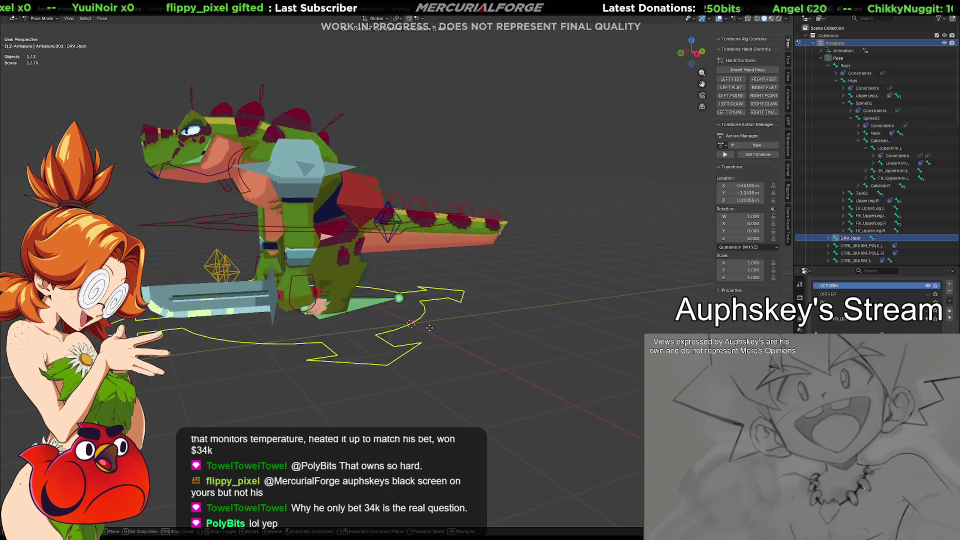
{"action": "right_click", "coordinate": [558, 345]}
{"action": "middle_click_drag", "start_coordinate": [559, 345], "coordinate": [450, 312]}
Test-move the CTRL_IKLEG_L leg control, cancel it and clear the selection.
{"action": "left_click", "coordinate": [459, 308]}
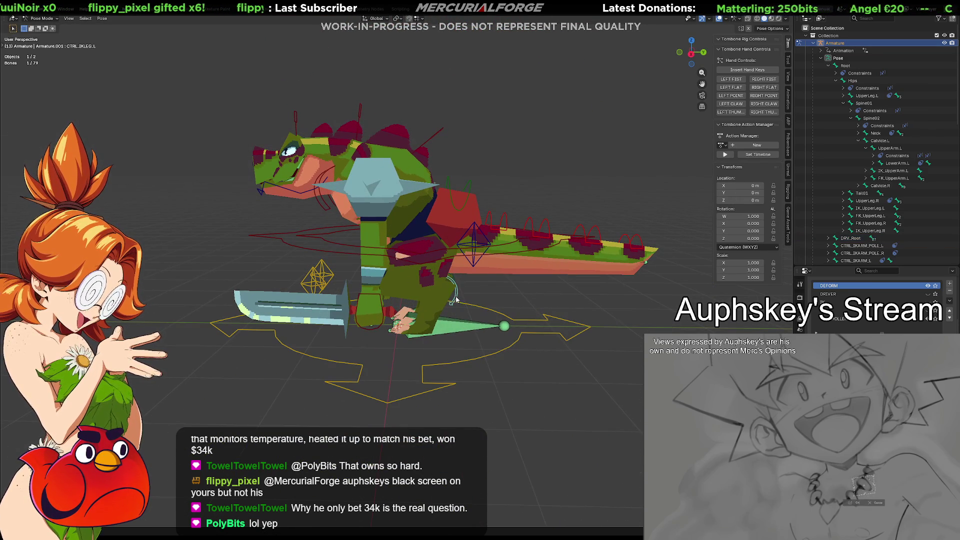
{"action": "key", "text": "g"}
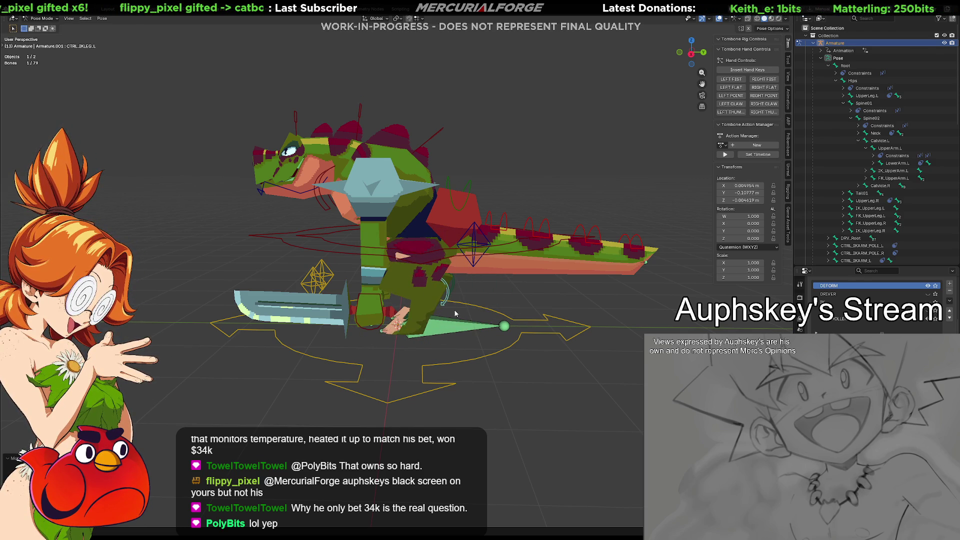
{"action": "key", "text": "Escape"}
{"action": "left_click", "coordinate": [451, 295]}
{"action": "middle_click_drag", "start_coordinate": [452, 295], "coordinate": [456, 306]}
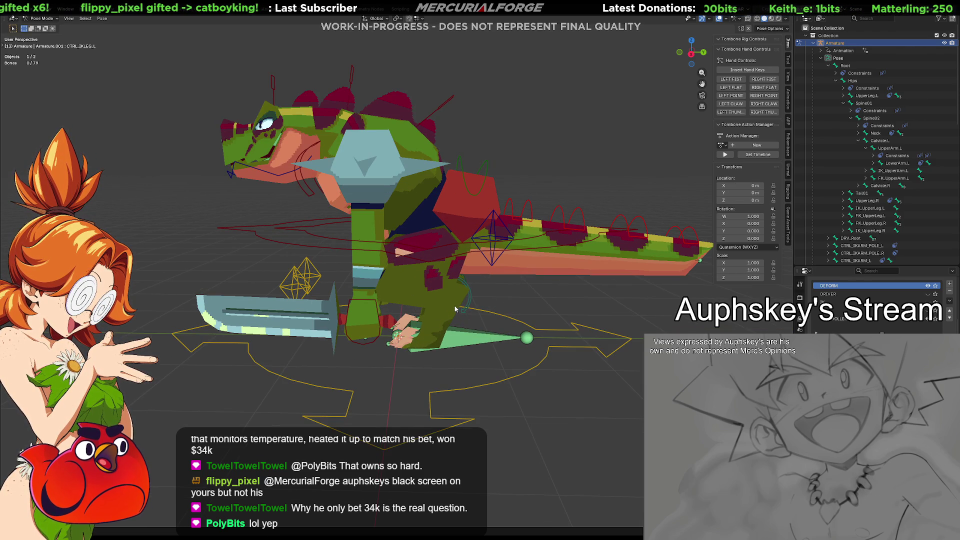
{"action": "mouse_move", "coordinate": [402, 346]}
{"action": "middle_mouse_down"}
{"action": "mouse_move", "coordinate": [490, 356]}
{"action": "mouse_move", "coordinate": [434, 348]}
{"action": "middle_mouse_up"}
Test-move the CTRL_IKARM_L sword hand twice, cancelling each move.
{"action": "left_click", "coordinate": [450, 344]}
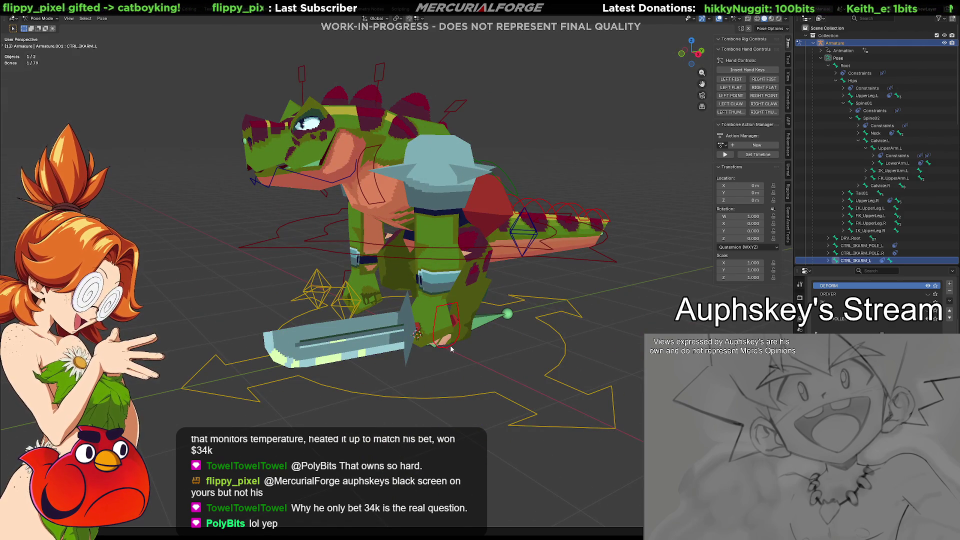
{"action": "key", "text": "g"}
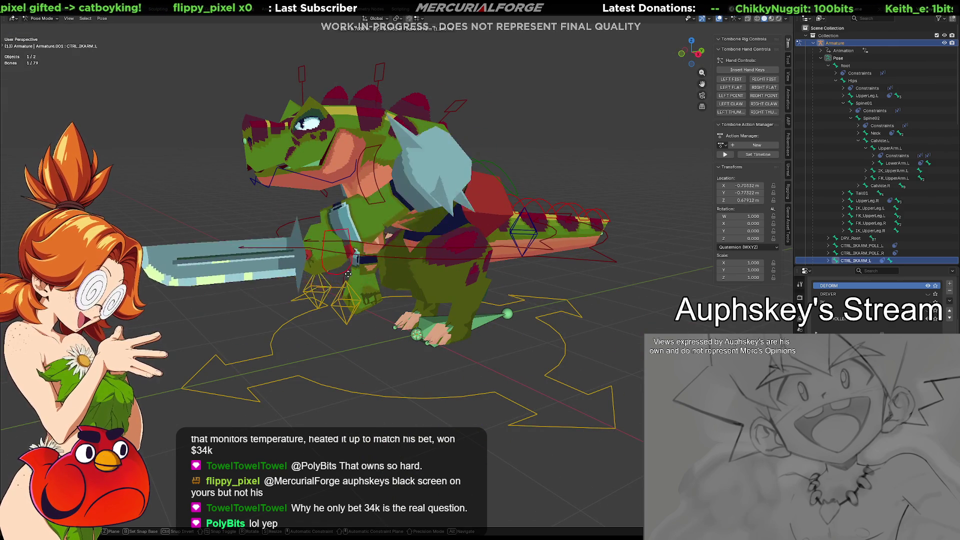
{"action": "mouse_move", "coordinate": [385, 299]}
{"action": "key", "text": "Escape"}
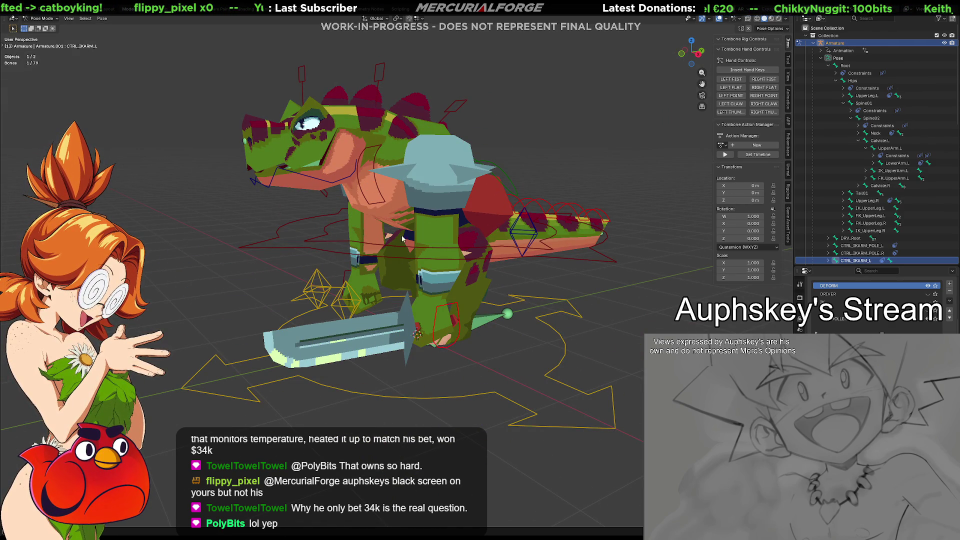
{"action": "left_click", "coordinate": [394, 208]}
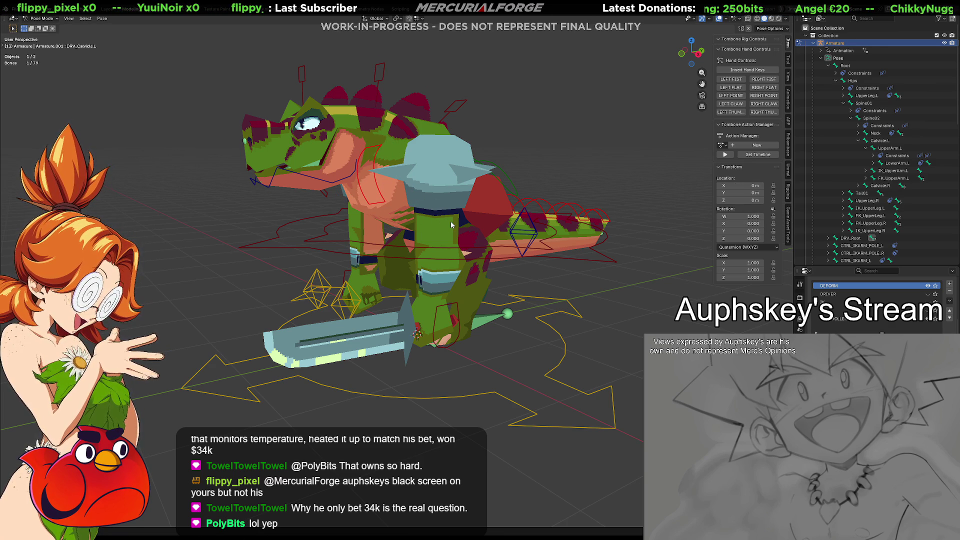
{"action": "scroll", "coordinate": [455, 280], "scroll_direction": "up", "scroll_amount": 2}
{"action": "left_click", "coordinate": [467, 337]}
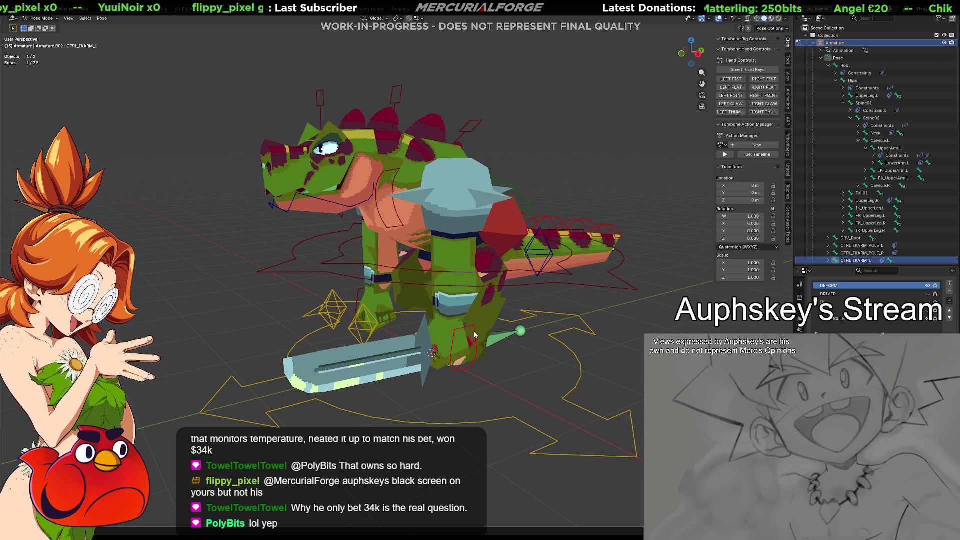
{"action": "scroll", "coordinate": [454, 334], "scroll_direction": "down", "scroll_amount": 1}
{"action": "key", "text": "g"}
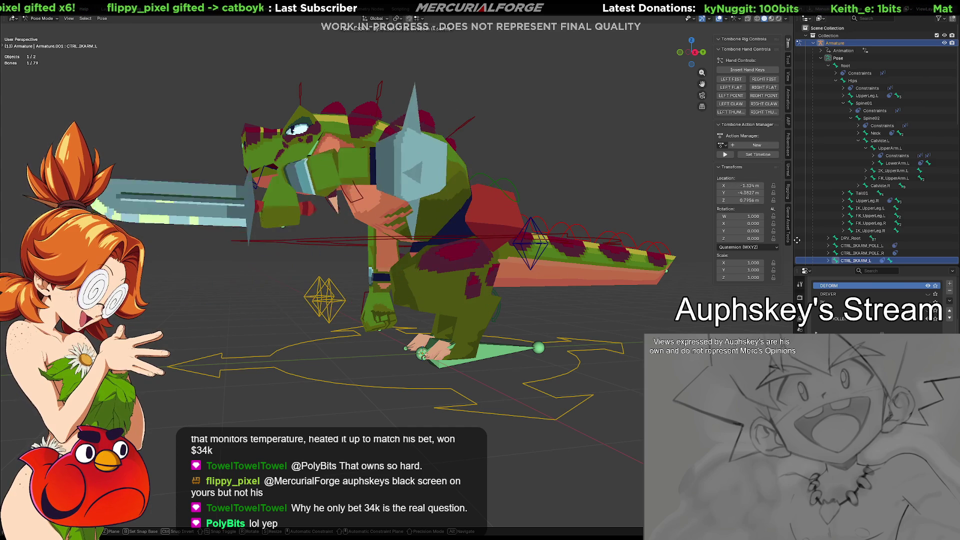
{"action": "key", "text": "Escape"}
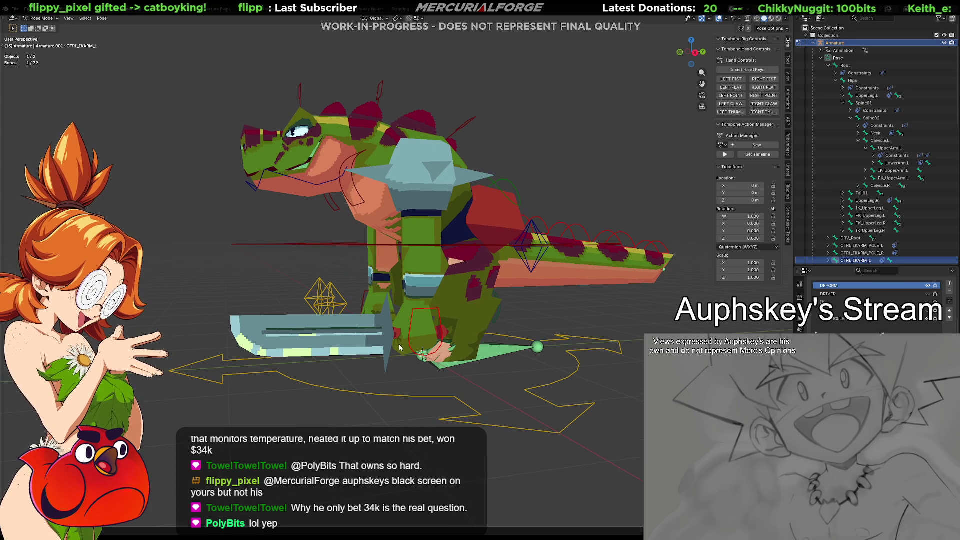
Orbit around the dinosaur and put the armature into Edit Mode.
{"action": "mouse_move", "coordinate": [369, 344]}
{"action": "middle_mouse_down"}
{"action": "mouse_move", "coordinate": [525, 337]}
{"action": "mouse_move", "coordinate": [349, 334]}
{"action": "mouse_move", "coordinate": [548, 343]}
{"action": "mouse_move", "coordinate": [440, 338]}
{"action": "mouse_move", "coordinate": [471, 340]}
{"action": "middle_mouse_up"}
{"action": "scroll", "coordinate": [472, 337], "scroll_direction": "up", "scroll_amount": 2}
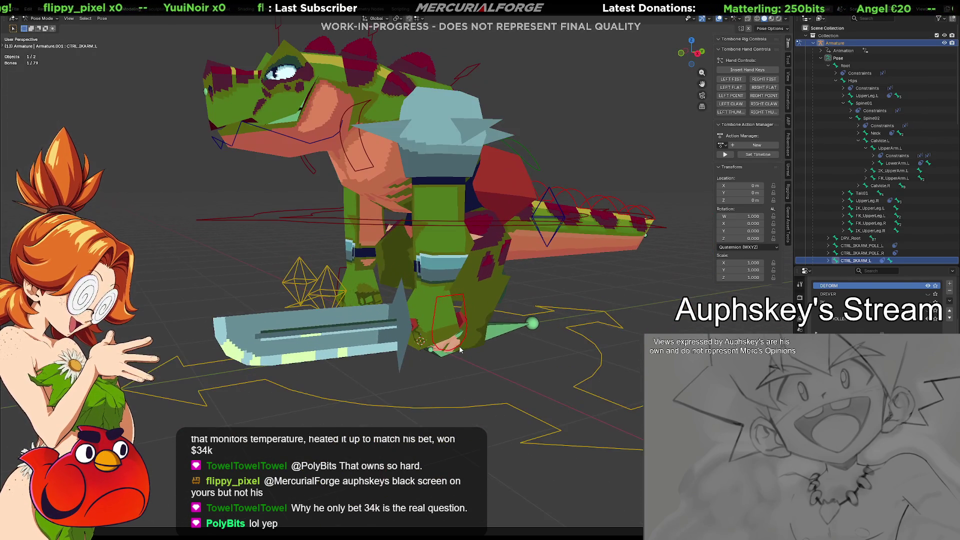
{"action": "scroll", "coordinate": [461, 352], "scroll_direction": "up", "scroll_amount": 2}
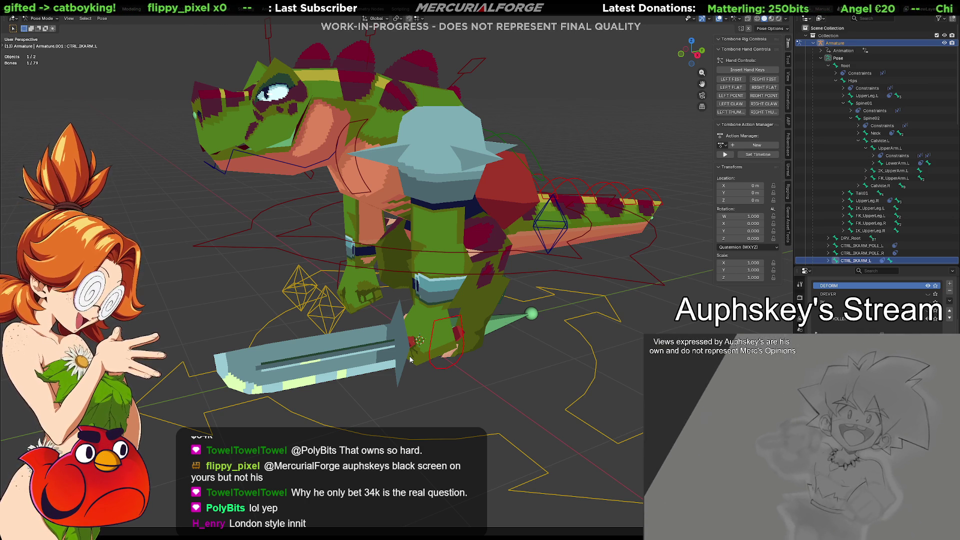
{"action": "mouse_move", "coordinate": [504, 290]}
{"action": "middle_mouse_down"}
{"action": "mouse_move", "coordinate": [560, 350]}
{"action": "mouse_move", "coordinate": [600, 300]}
{"action": "mouse_move", "coordinate": [637, 282]}
{"action": "mouse_move", "coordinate": [485, 282]}
{"action": "mouse_move", "coordinate": [371, 329]}
{"action": "mouse_move", "coordinate": [447, 295]}
{"action": "mouse_move", "coordinate": [425, 272]}
{"action": "mouse_move", "coordinate": [601, 273]}
{"action": "mouse_move", "coordinate": [408, 276]}
{"action": "mouse_move", "coordinate": [483, 284]}
{"action": "middle_mouse_up"}
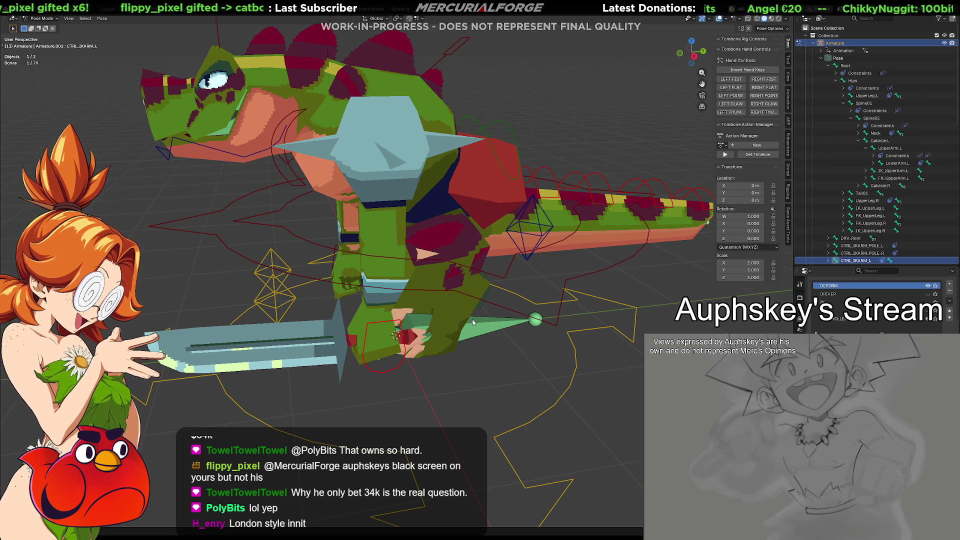
{"action": "key", "text": "Tab"}
{"action": "middle_click_drag", "start_coordinate": [477, 321], "coordinate": [507, 335]}
Add a new bone and place its head at the sword hand in side view.
{"action": "key", "text": "shift+a"}
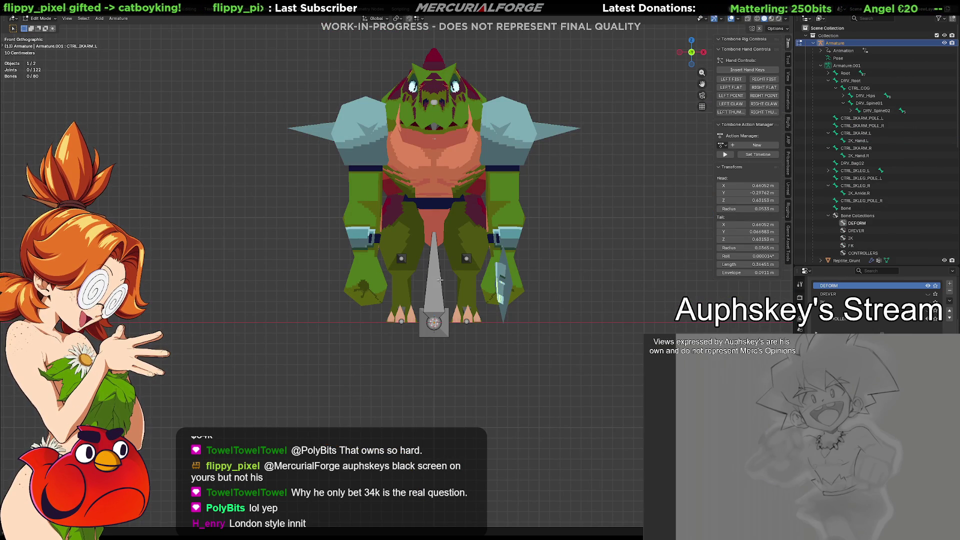
{"action": "left_click", "coordinate": [440, 280]}
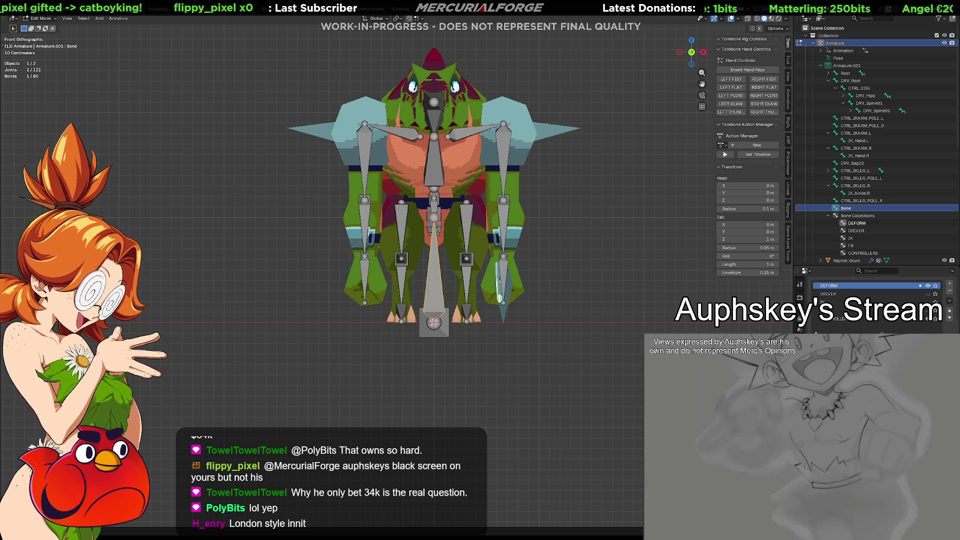
{"action": "key", "text": "g"}
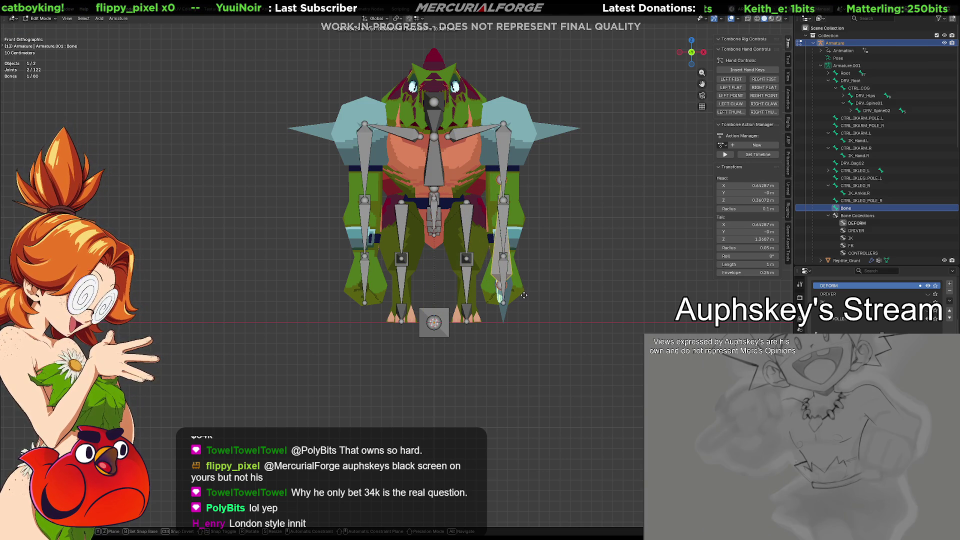
{"action": "left_click", "coordinate": [524, 295]}
{"action": "key", "text": "KP_3"}
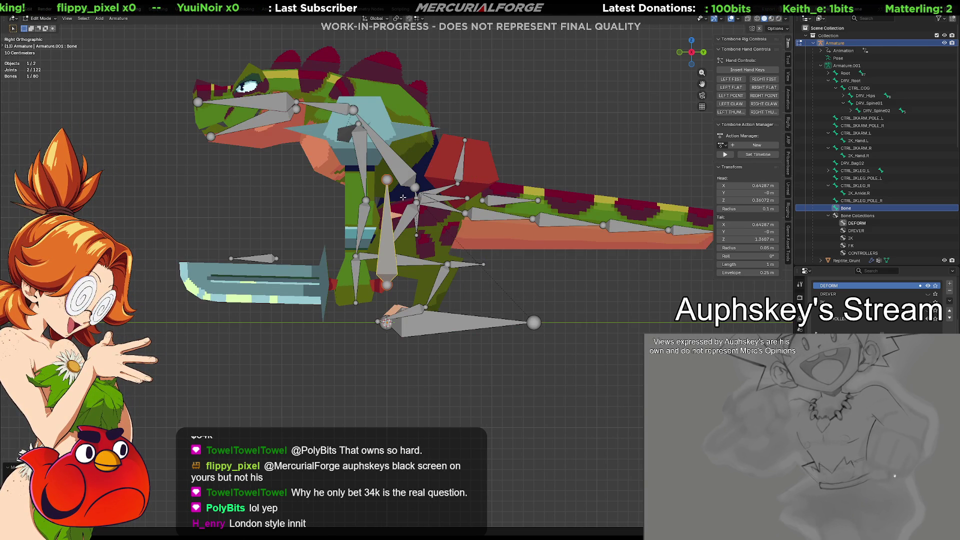
{"action": "key", "text": "g"}
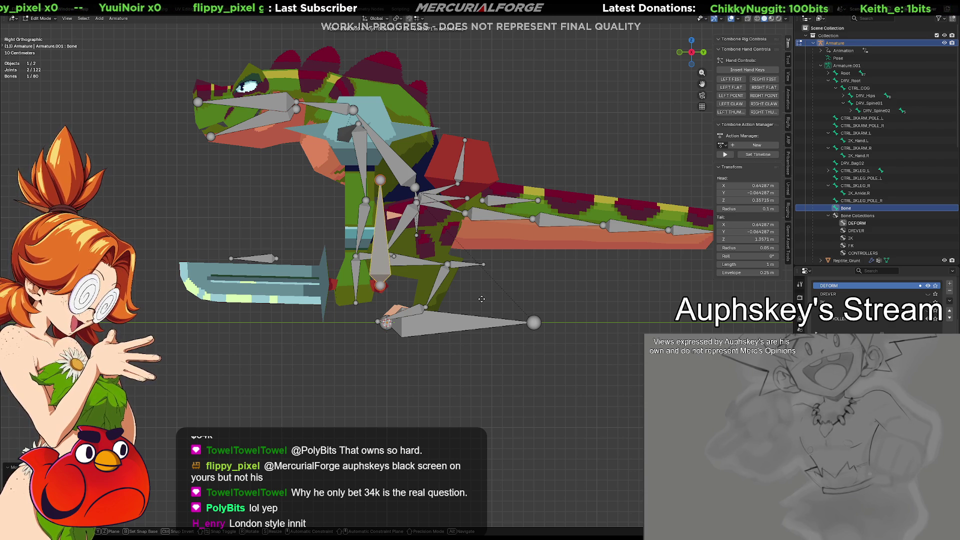
{"action": "left_click", "coordinate": [457, 297]}
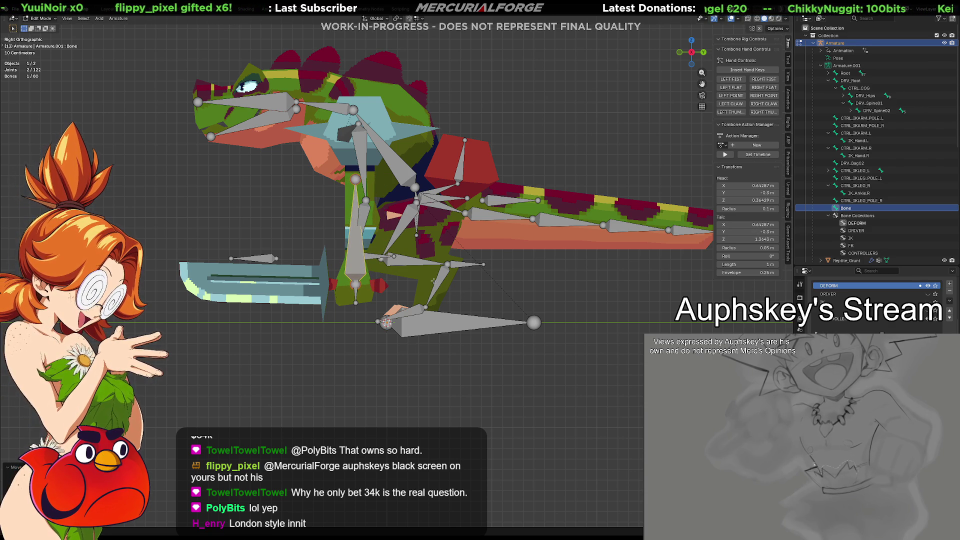
Stretch the bone's tail to the sword tip and return to Pose Mode.
{"action": "left_click", "coordinate": [354, 180]}
{"action": "key", "text": "g"}
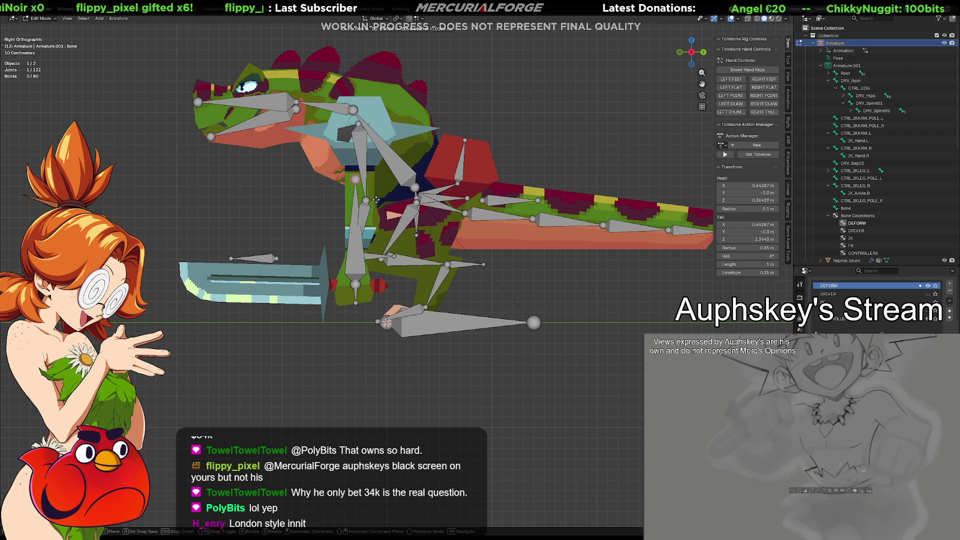
{"action": "left_click", "coordinate": [206, 299]}
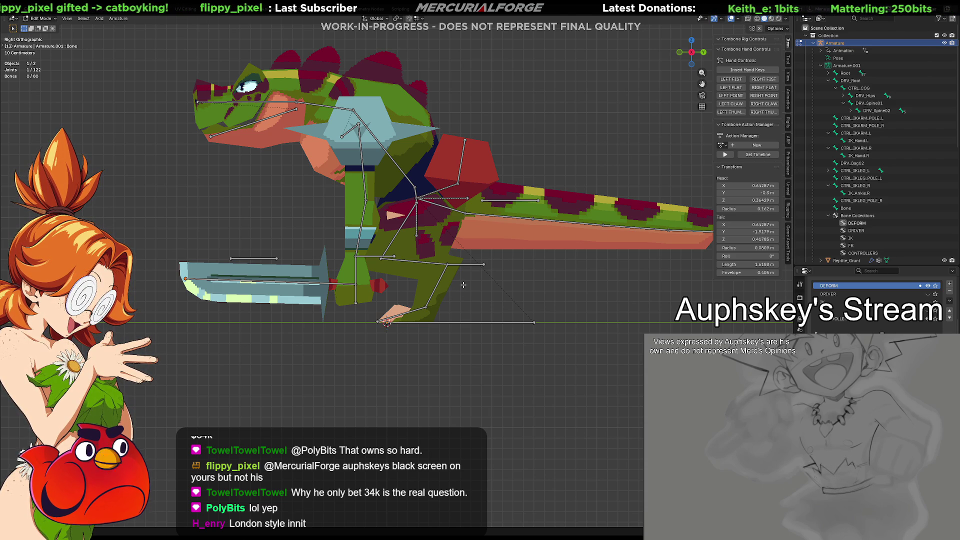
{"action": "middle_click_drag", "start_coordinate": [464, 285], "coordinate": [493, 339]}
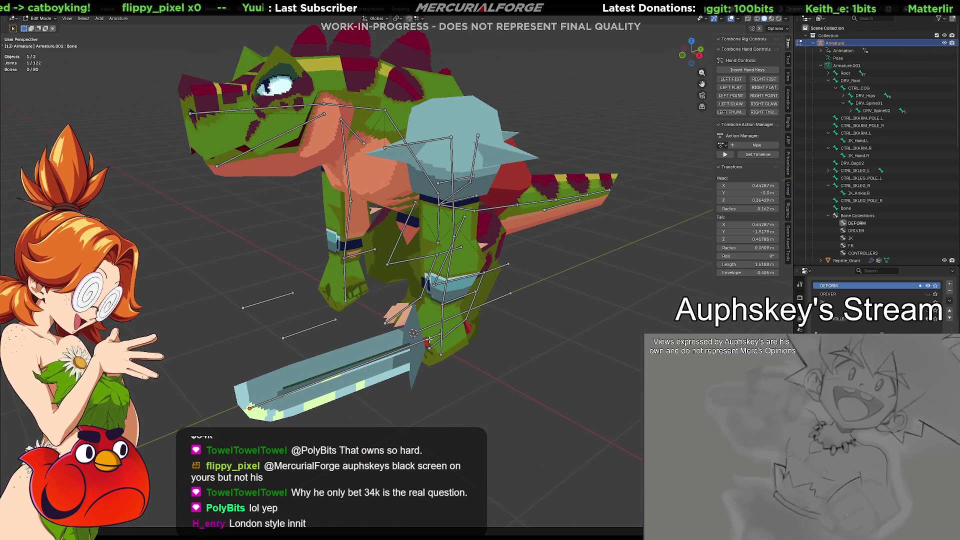
{"action": "key", "text": "ctrl+Tab"}
{"action": "mouse_move", "coordinate": [425, 342]}
{"action": "middle_mouse_down"}
{"action": "mouse_move", "coordinate": [470, 356]}
{"action": "mouse_move", "coordinate": [536, 354]}
{"action": "mouse_move", "coordinate": [526, 351]}
{"action": "middle_mouse_up"}
{"action": "scroll", "coordinate": [525, 350], "scroll_direction": "up", "scroll_amount": 6}
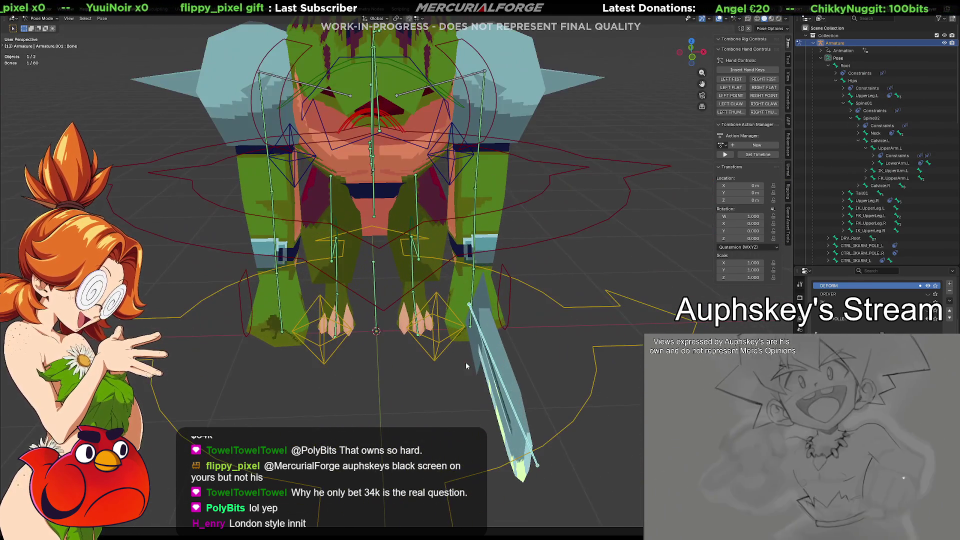
In Edit Mode, parent the sword bone to DRV_Root with Keep Offset.
{"action": "left_click", "coordinate": [378, 304], "text": "shift"}
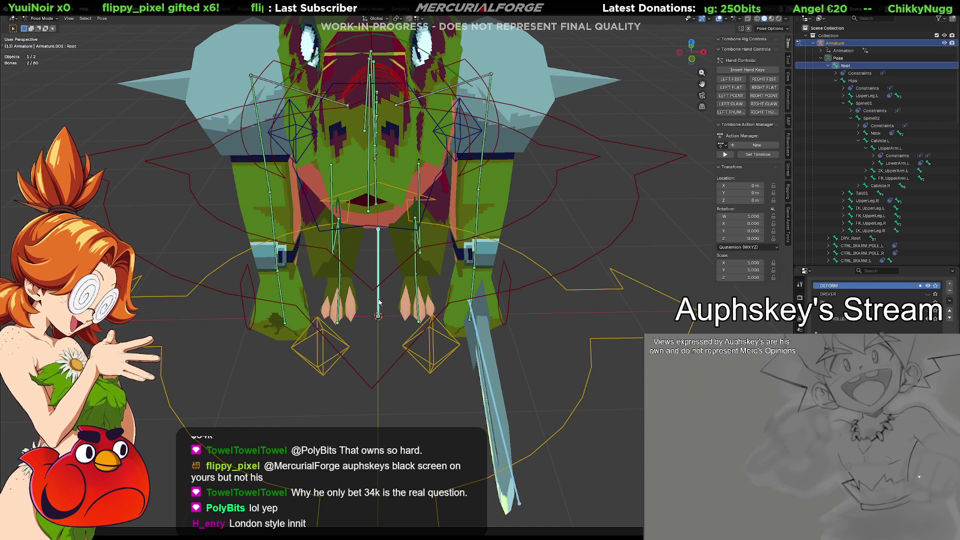
{"action": "key", "text": "ctrl+p"}
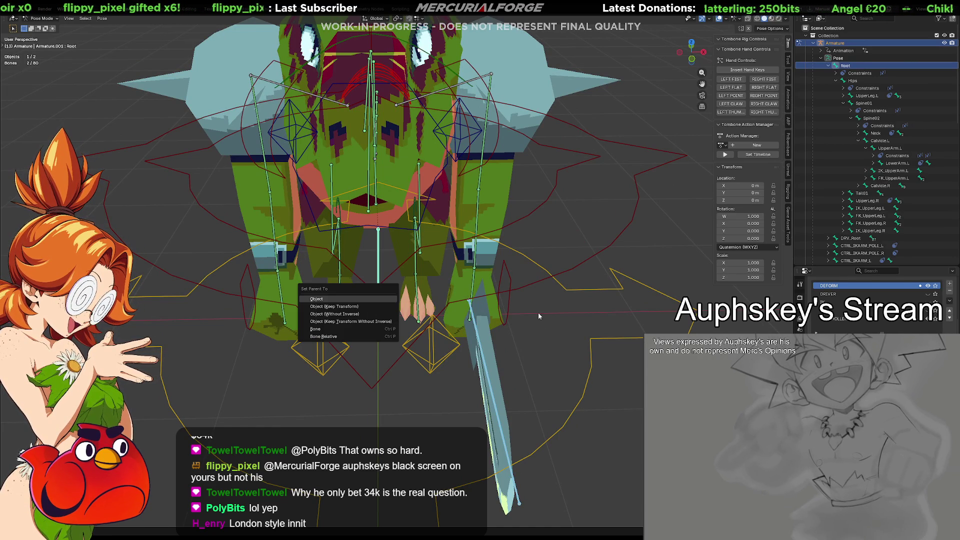
{"action": "key", "text": "Tab"}
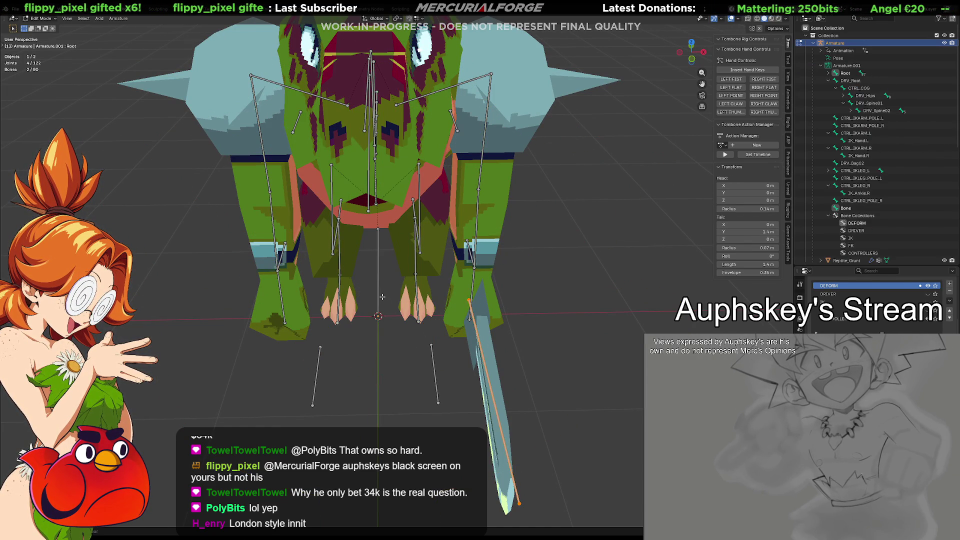
{"action": "key", "text": "alt+a"}
{"action": "left_click", "coordinate": [481, 350]}
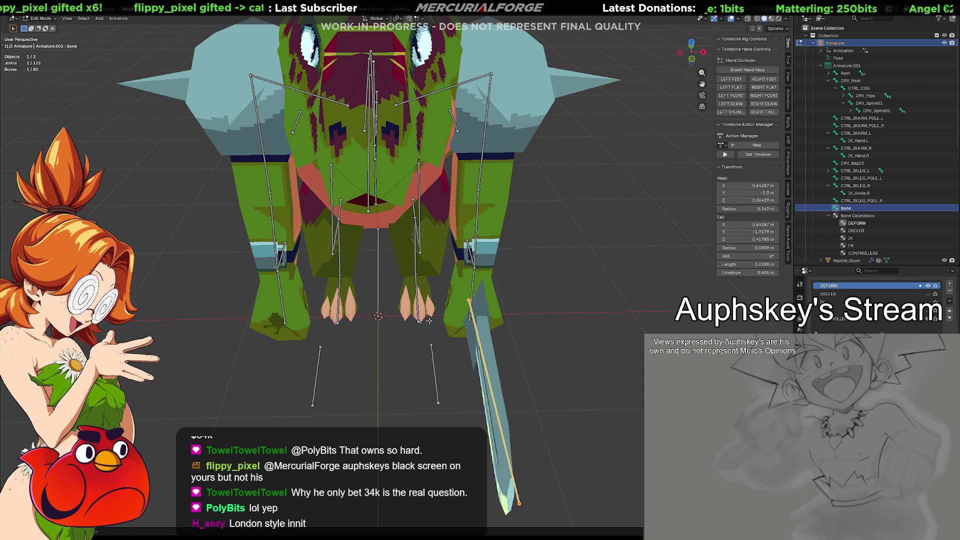
{"action": "left_click", "coordinate": [379, 289], "text": "shift"}
{"action": "key", "text": "ctrl+p"}
{"action": "left_click", "coordinate": [357, 296]}
{"action": "left_click", "coordinate": [516, 317]}
{"action": "middle_click_drag", "start_coordinate": [517, 317], "coordinate": [530, 357]}
Shift the sword bone's head along Z and X, and its tail along X.
{"action": "left_click", "coordinate": [453, 260]}
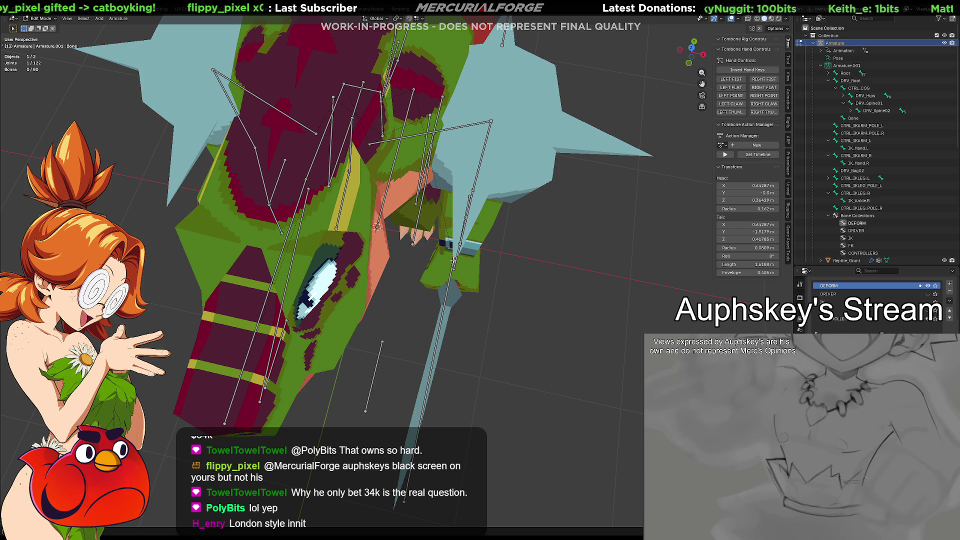
{"action": "key", "text": "g"}
{"action": "key", "text": "z"}
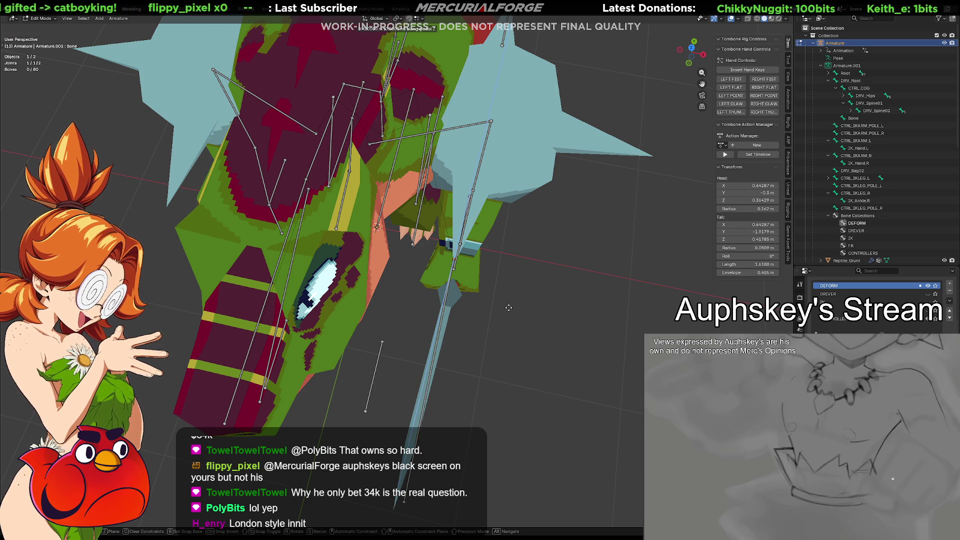
{"action": "left_click", "coordinate": [515, 309]}
{"action": "key", "text": "g"}
{"action": "key", "text": "x"}
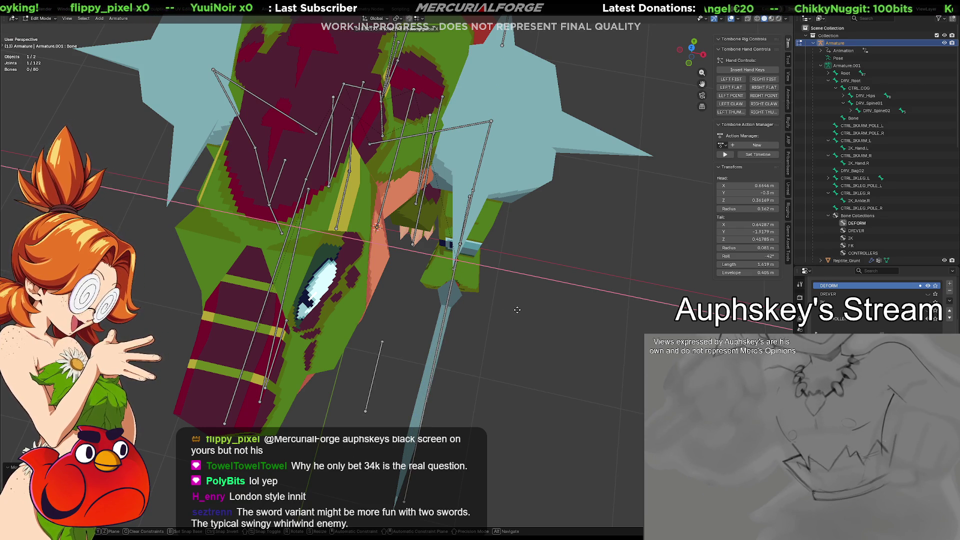
{"action": "left_click", "coordinate": [516, 310]}
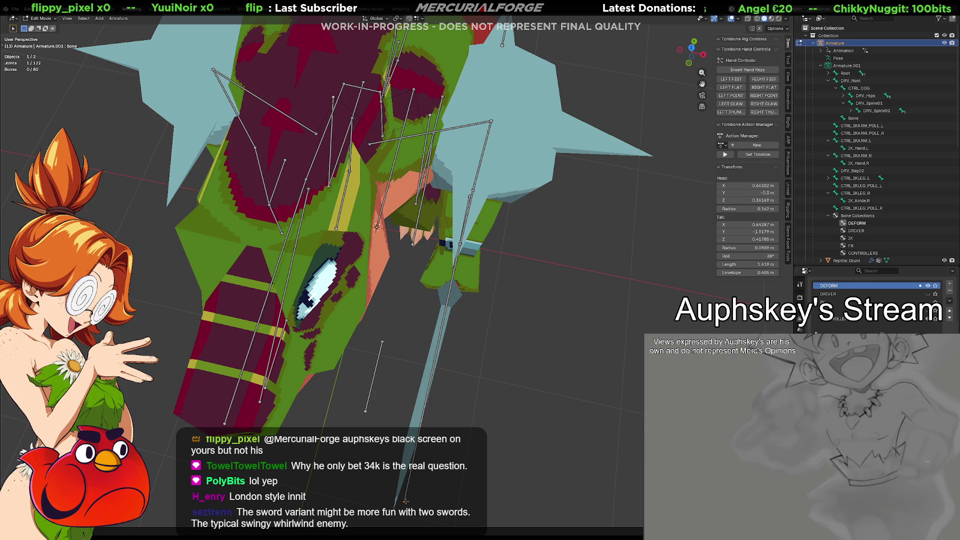
{"action": "key", "text": "g"}
{"action": "key", "text": "x"}
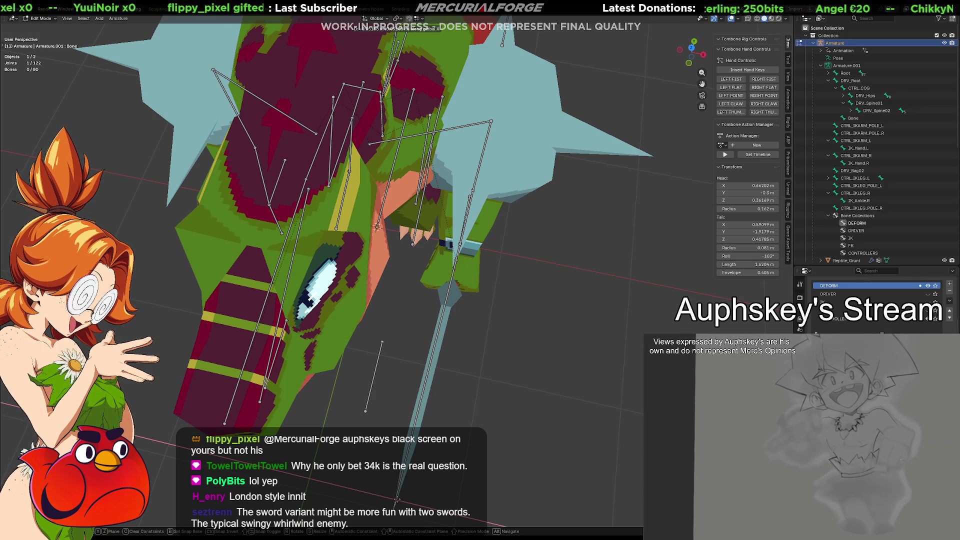
{"action": "left_click", "coordinate": [397, 499]}
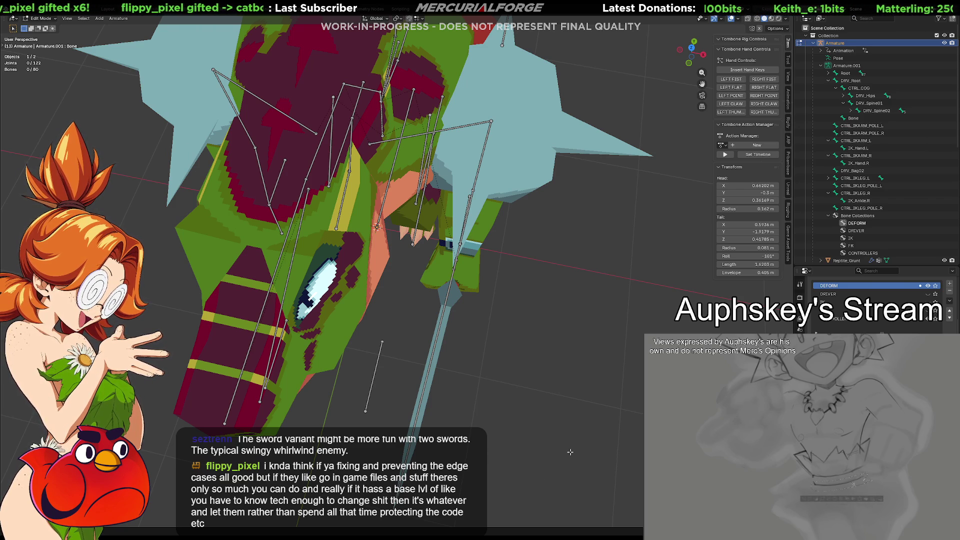
{"action": "mouse_move", "coordinate": [570, 451]}
{"action": "middle_mouse_down"}
{"action": "mouse_move", "coordinate": [496, 394]}
{"action": "mouse_move", "coordinate": [175, 337]}
{"action": "mouse_move", "coordinate": [208, 380]}
{"action": "middle_mouse_up"}
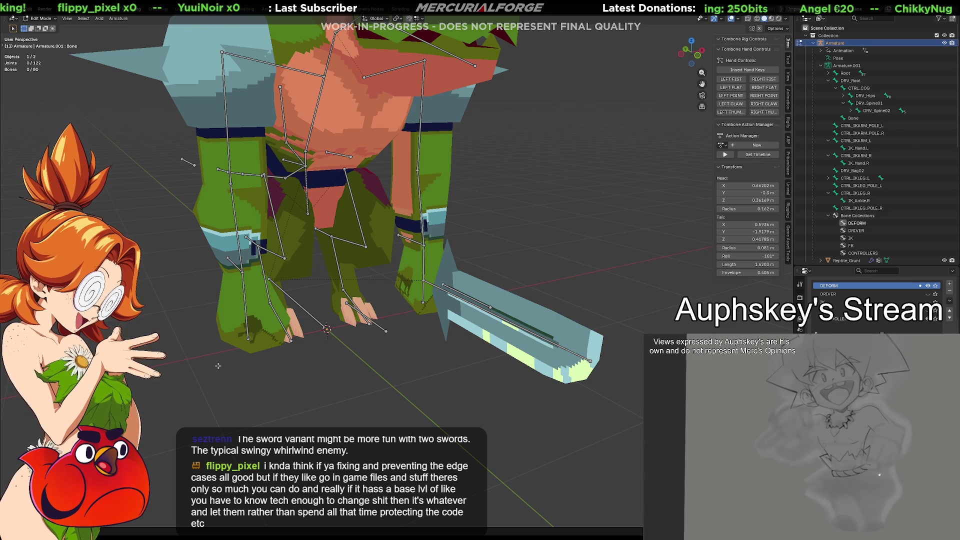
{"action": "mouse_move", "coordinate": [457, 357]}
{"action": "middle_mouse_down"}
{"action": "mouse_move", "coordinate": [508, 347]}
{"action": "mouse_move", "coordinate": [502, 333]}
{"action": "mouse_move", "coordinate": [435, 371]}
{"action": "mouse_move", "coordinate": [404, 362]}
{"action": "middle_mouse_up"}
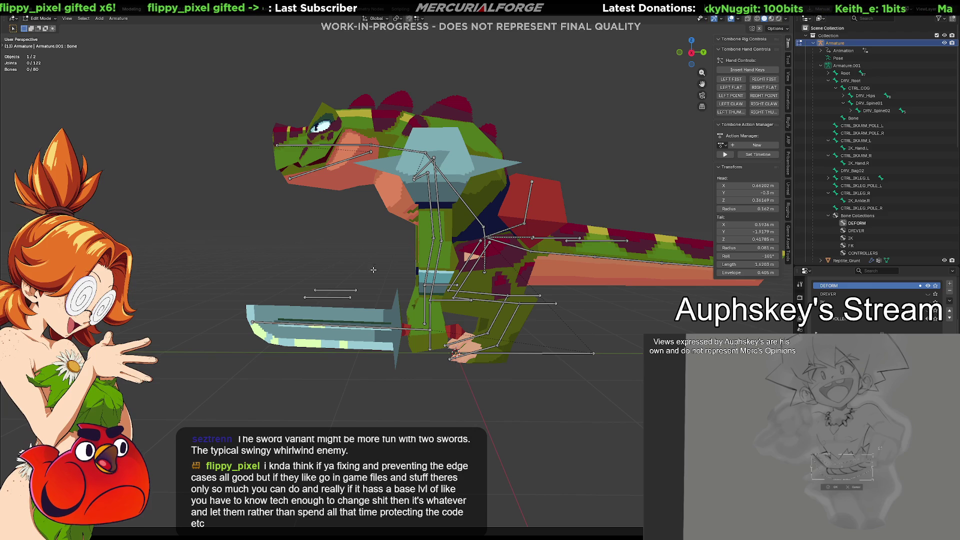
{"action": "mouse_move", "coordinate": [401, 375]}
{"action": "middle_mouse_down"}
{"action": "mouse_move", "coordinate": [414, 328]}
{"action": "mouse_move", "coordinate": [534, 332]}
{"action": "mouse_move", "coordinate": [380, 319]}
{"action": "mouse_move", "coordinate": [426, 303]}
{"action": "middle_mouse_up"}
{"action": "scroll", "coordinate": [480, 330], "scroll_direction": "up", "scroll_amount": 5}
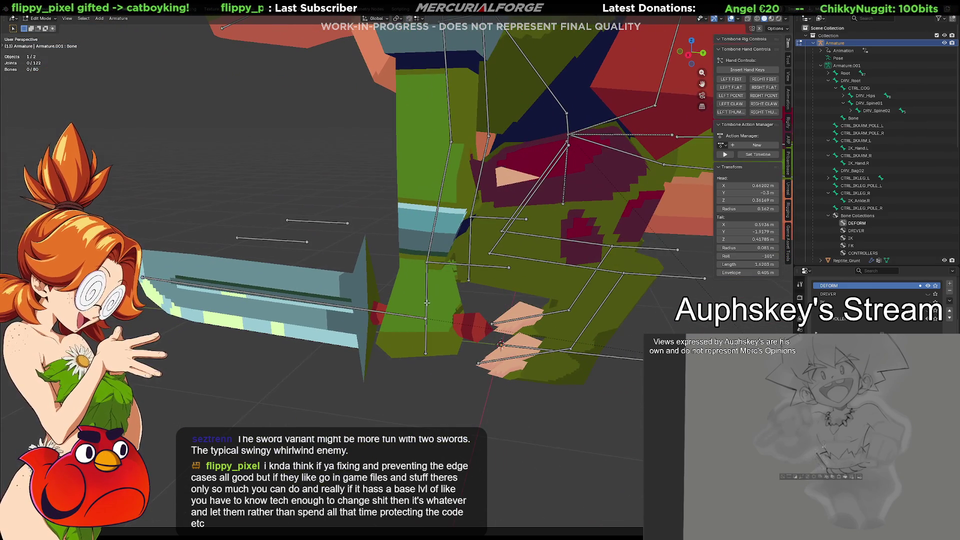
{"action": "left_click", "coordinate": [377, 310]}
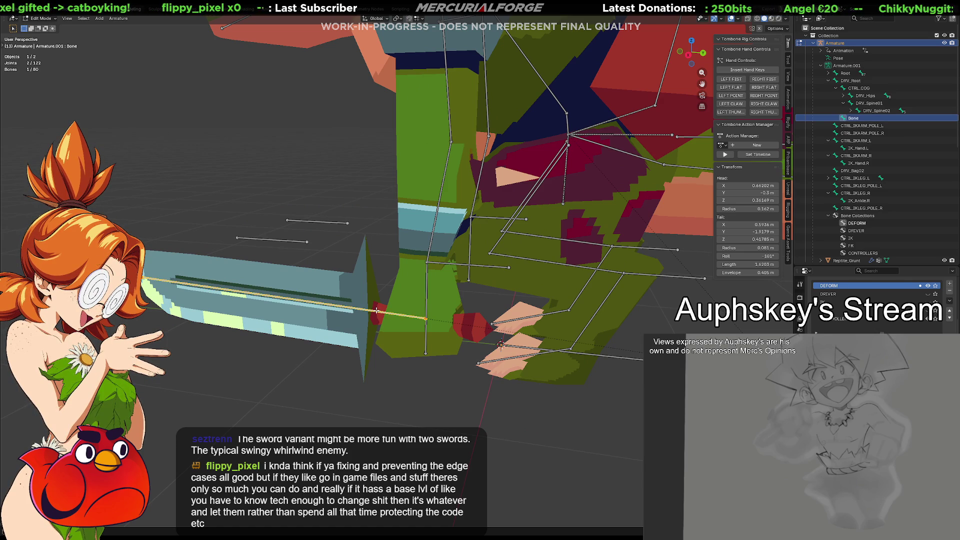
Rename the sword bone to Weapon.
{"action": "key", "text": "F2"}
{"action": "type", "text": "Weapon"}
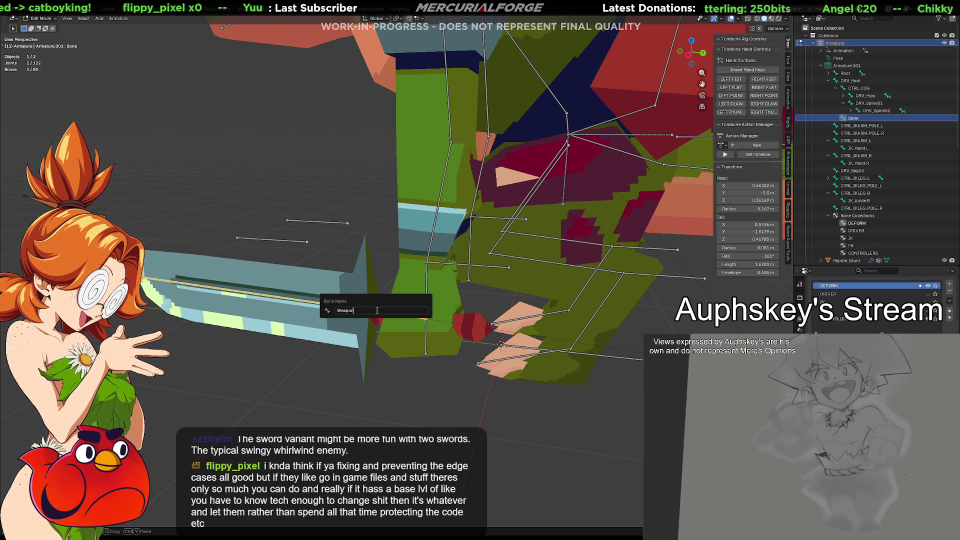
{"action": "key", "text": "Return"}
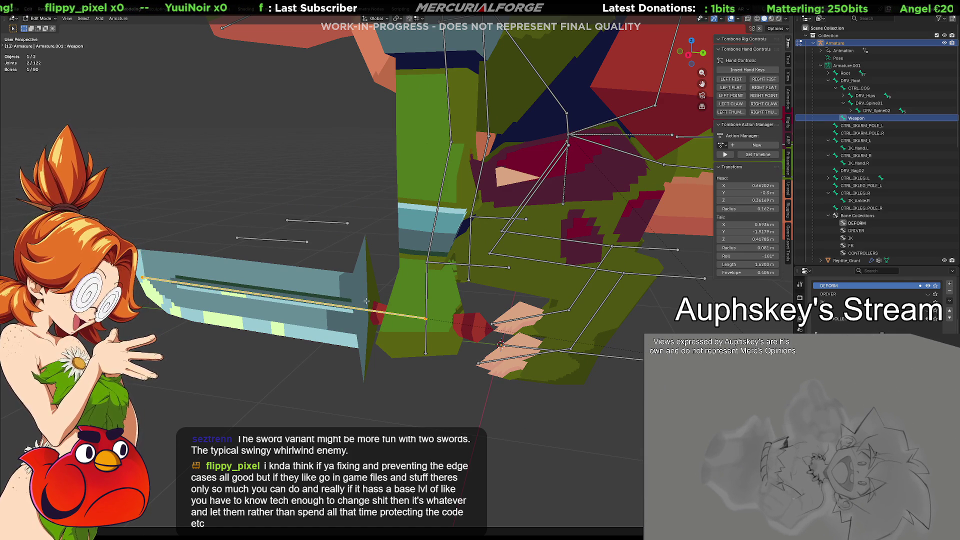
{"action": "left_click", "coordinate": [364, 293]}
Switch the armature to Pose Mode, then open the Reptile_Grunt mesh in Edit Mode.
{"action": "key", "text": "ctrl+Tab"}
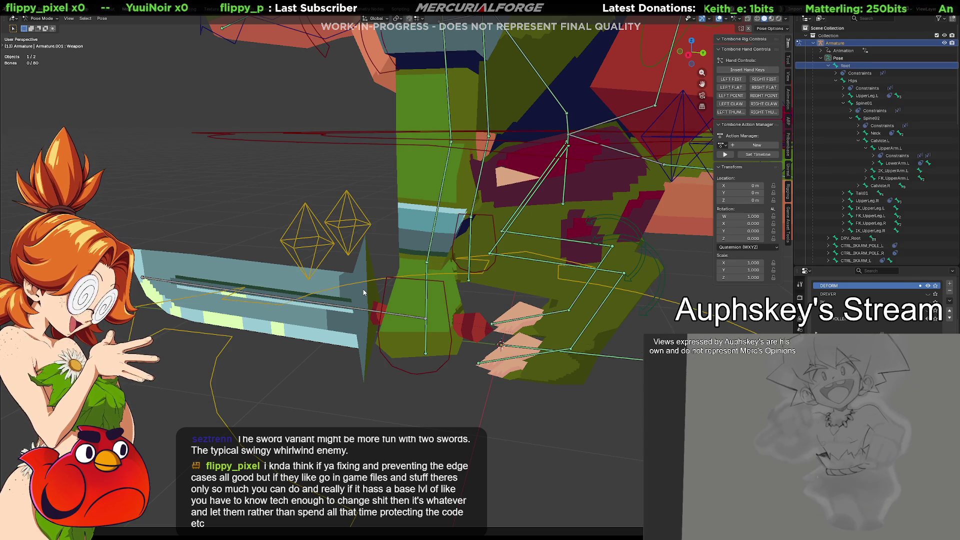
{"action": "key", "text": "ctrl+Tab"}
{"action": "key", "text": "ctrl+Tab"}
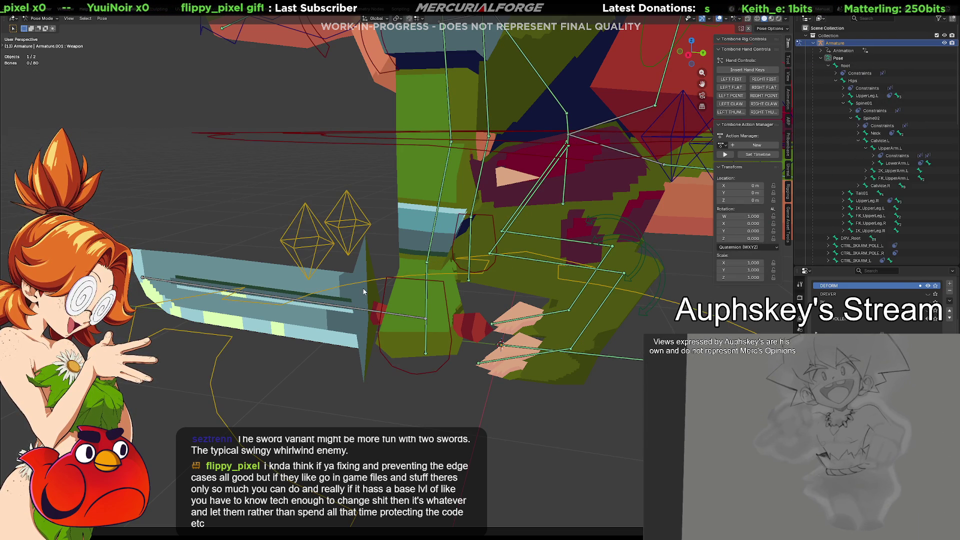
{"action": "key", "text": "ctrl+Tab"}
{"action": "left_click", "coordinate": [361, 294]}
{"action": "key", "text": "Tab"}
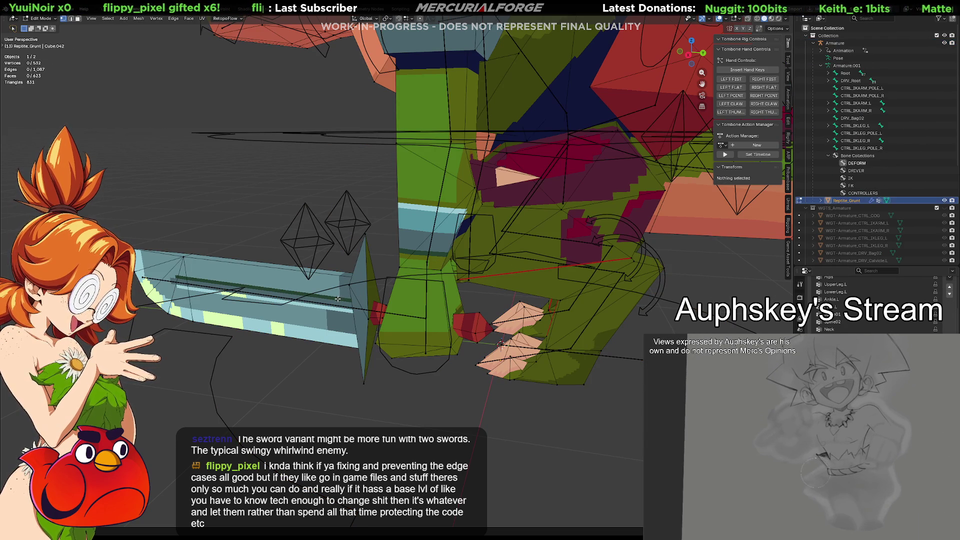
Select the sword blade and crossguard islands and browse the Vertex Groups list.
{"action": "key", "text": "l"}
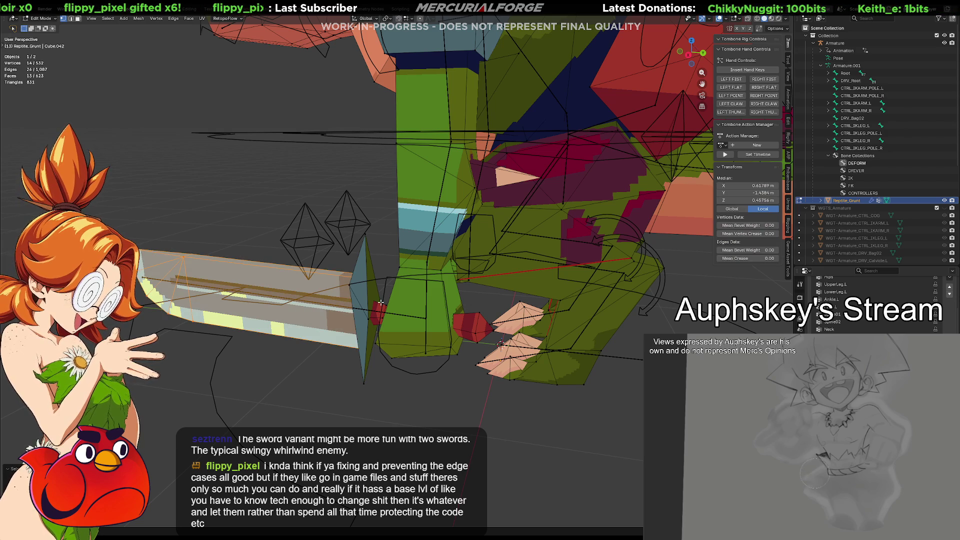
{"action": "key", "text": "l"}
{"action": "key", "text": "l"}
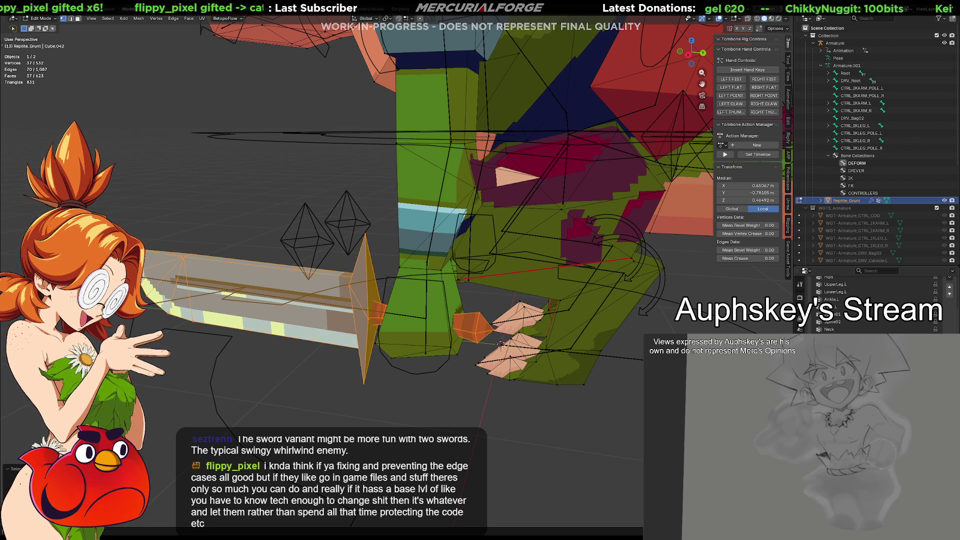
{"action": "scroll", "coordinate": [853, 326], "scroll_direction": "up", "scroll_amount": 5}
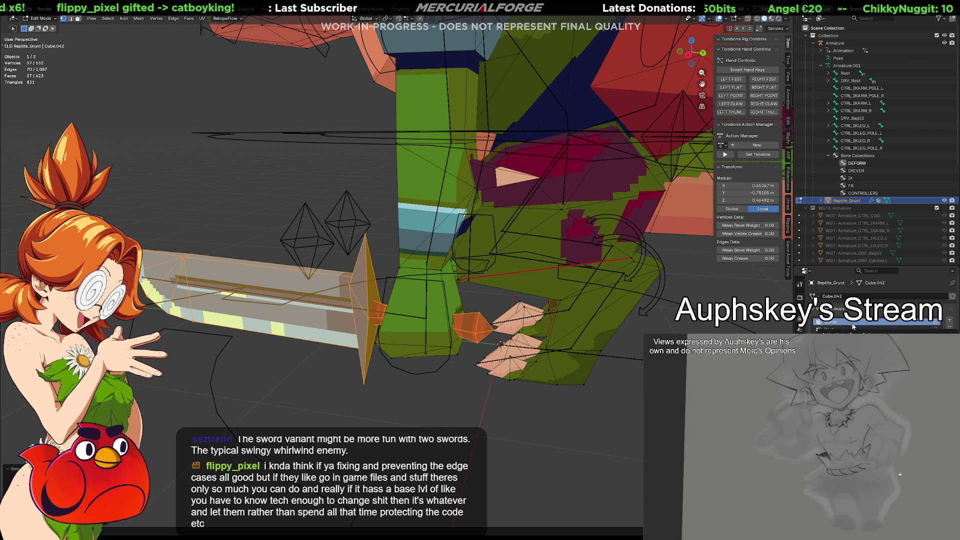
{"action": "scroll", "coordinate": [853, 327], "scroll_direction": "down", "scroll_amount": 4}
{"action": "scroll", "coordinate": [853, 326], "scroll_direction": "down", "scroll_amount": 3}
{"action": "scroll", "coordinate": [853, 310], "scroll_direction": "up", "scroll_amount": 6}
{"action": "scroll", "coordinate": [949, 293], "scroll_direction": "down", "scroll_amount": 5}
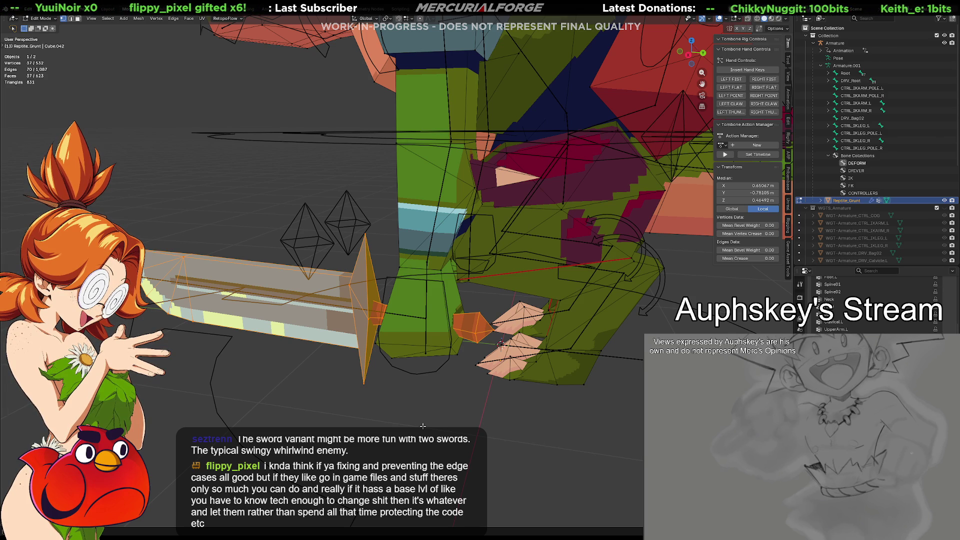
Deselect, briefly enter Vertex Paint, return to Object Mode and select the armature.
{"action": "key", "text": "alt+a"}
{"action": "key", "text": "ctrl+Tab"}
{"action": "left_click", "coordinate": [406, 370]}
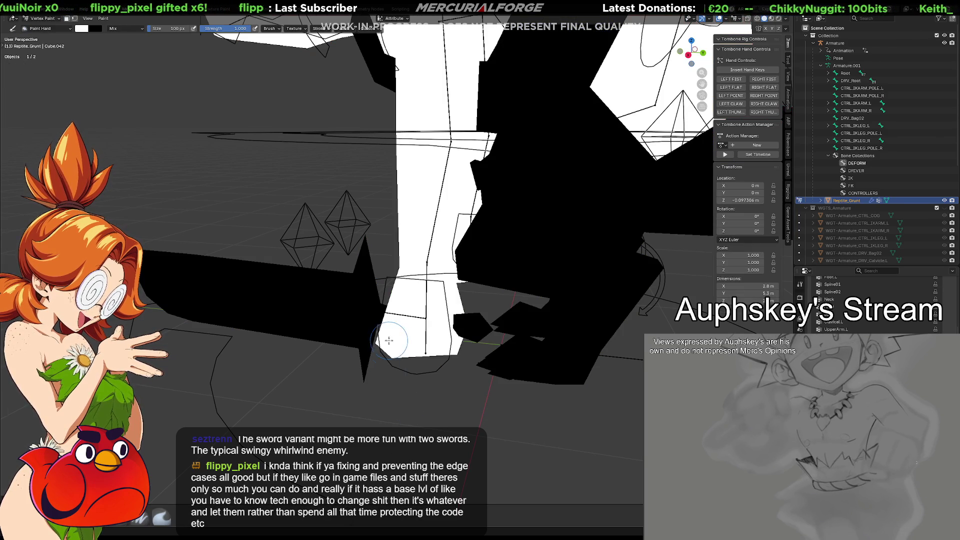
{"action": "key", "text": "Tab"}
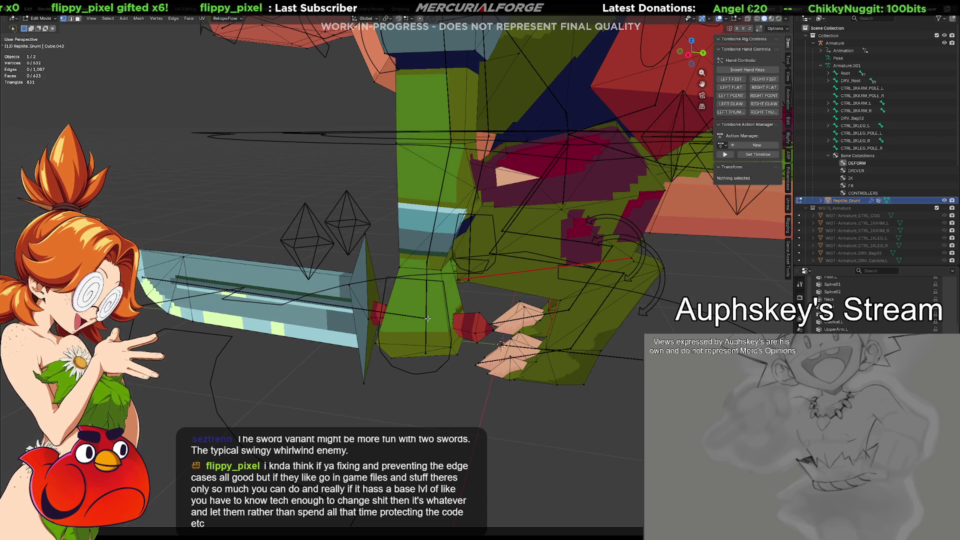
{"action": "key", "text": "Tab"}
{"action": "key", "text": "Tab"}
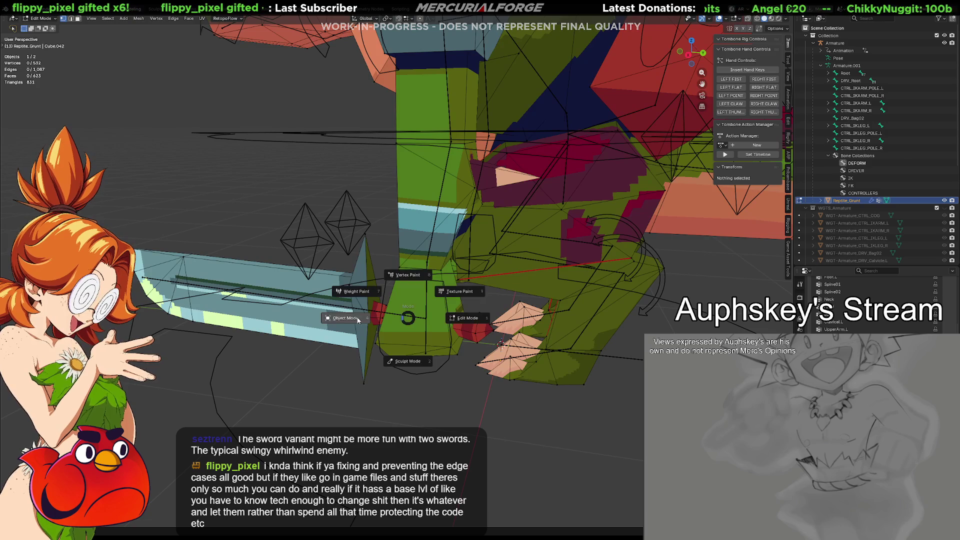
{"action": "left_click", "coordinate": [426, 320]}
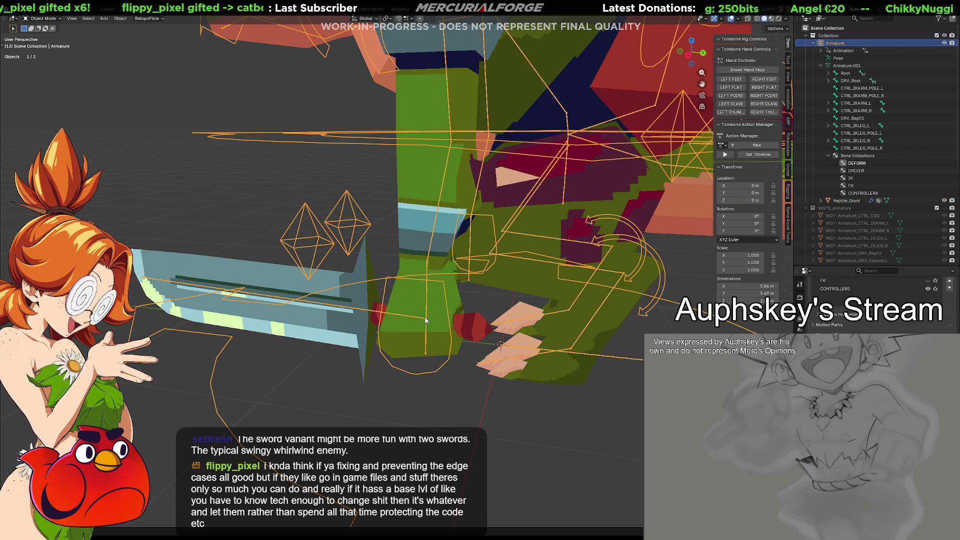
In Edit Mode, move the Weapon bone down along the sword grip.
{"action": "key", "text": "Tab"}
{"action": "left_click", "coordinate": [497, 324]}
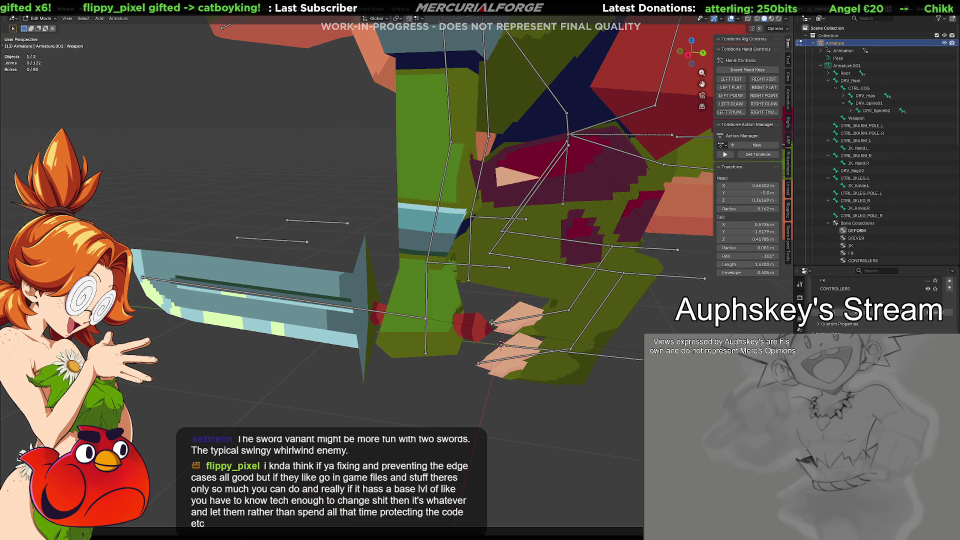
{"action": "left_click", "coordinate": [403, 316]}
{"action": "key", "text": "g"}
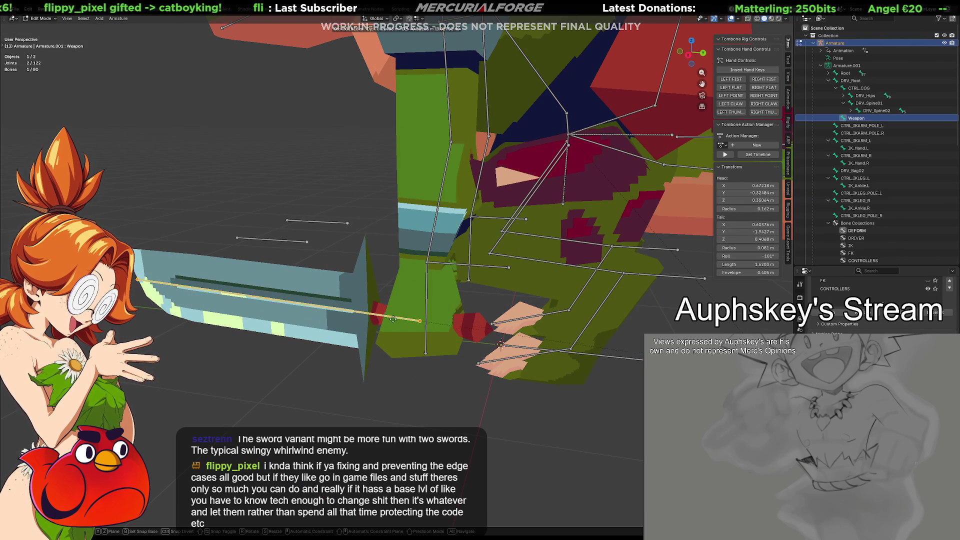
{"action": "left_click", "coordinate": [433, 325]}
Test-move the Weapon bone in Pose Mode, reset it, then select Reptile_Grunt in Object Mode.
{"action": "key", "text": "ctrl+Tab"}
{"action": "left_click", "coordinate": [427, 367]}
{"action": "key", "text": "g"}
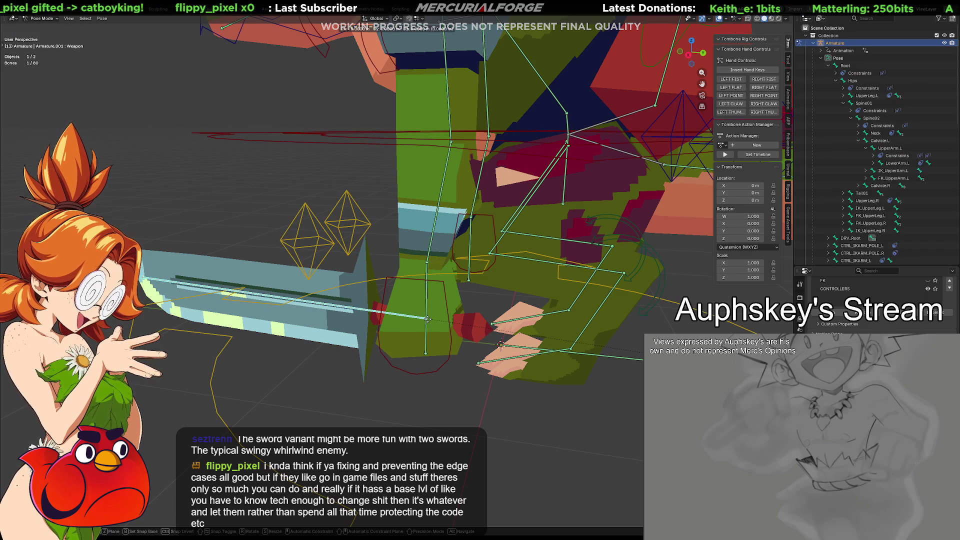
{"action": "left_click", "coordinate": [447, 348]}
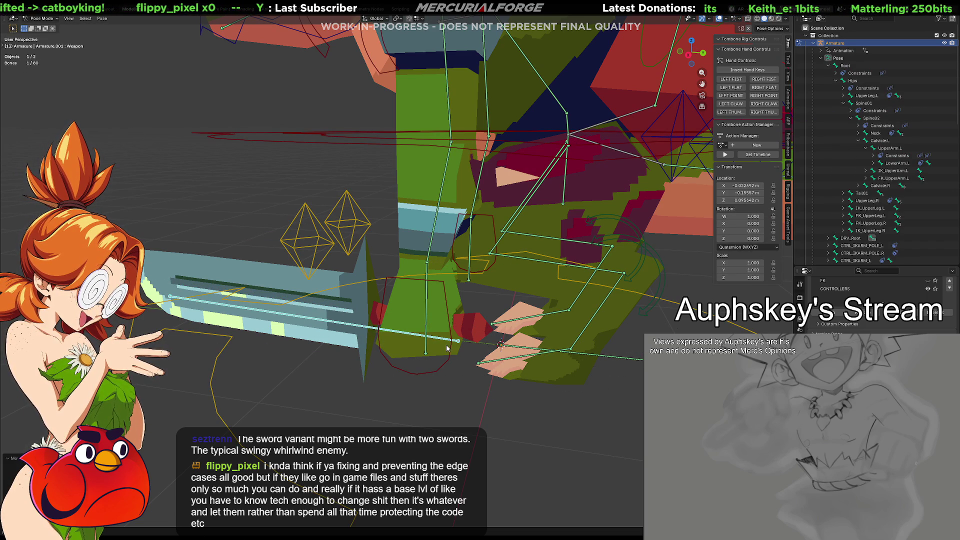
{"action": "key", "text": "alt+g"}
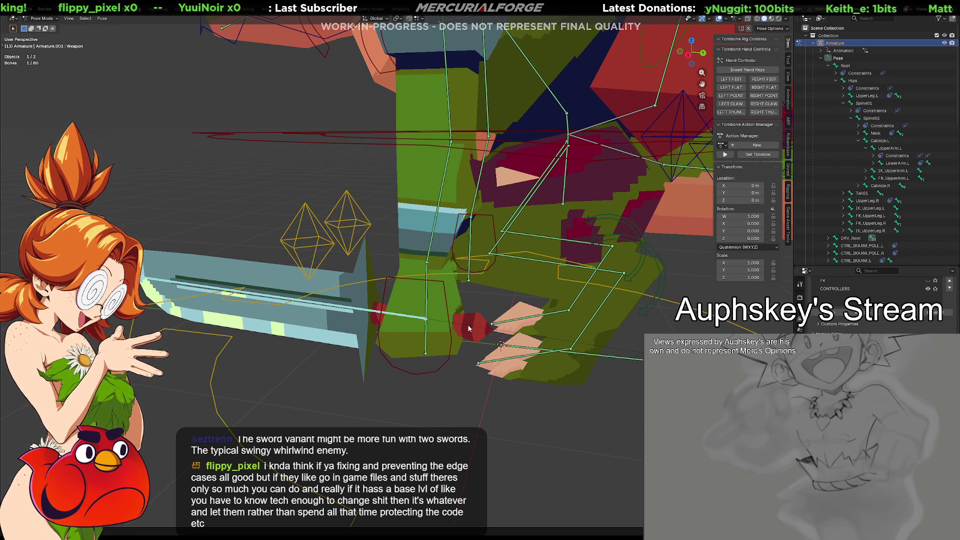
{"action": "left_click", "coordinate": [362, 297]}
{"action": "key", "text": "ctrl+Tab"}
{"action": "left_click", "coordinate": [369, 298]}
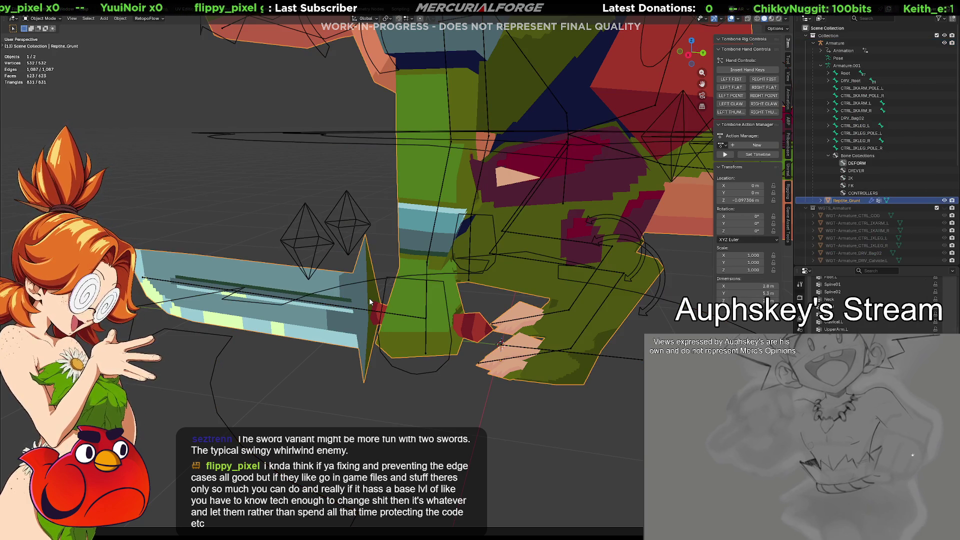
In Reptile_Grunt's Edit Mode, select the linked sword blade and crossguard pieces.
{"action": "key", "text": "Tab"}
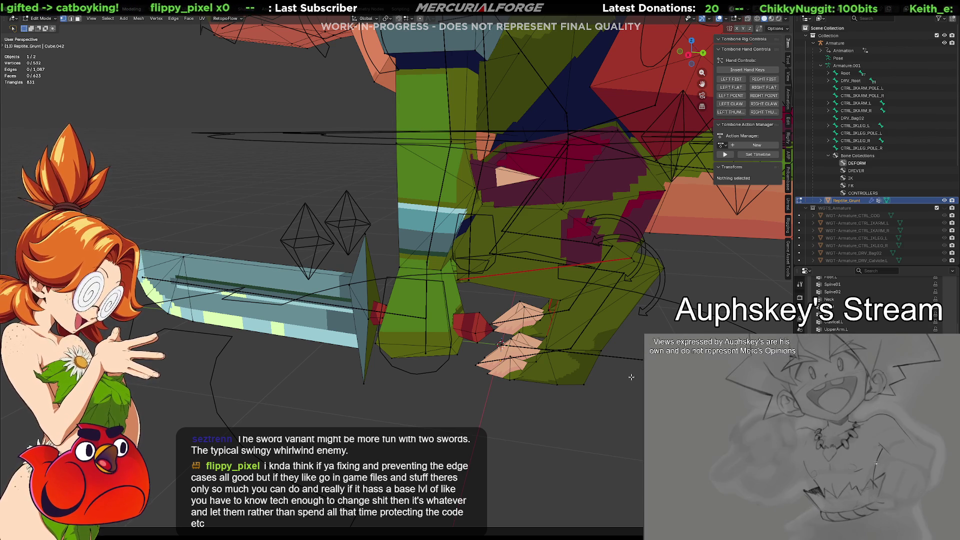
{"action": "middle_click_drag", "start_coordinate": [612, 323], "coordinate": [424, 328]}
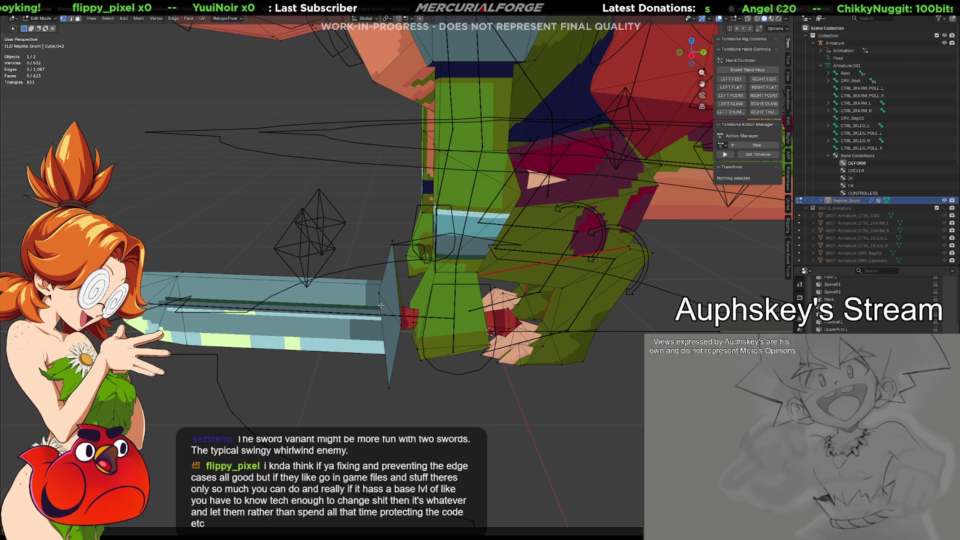
{"action": "key", "text": "l"}
{"action": "key", "text": "l"}
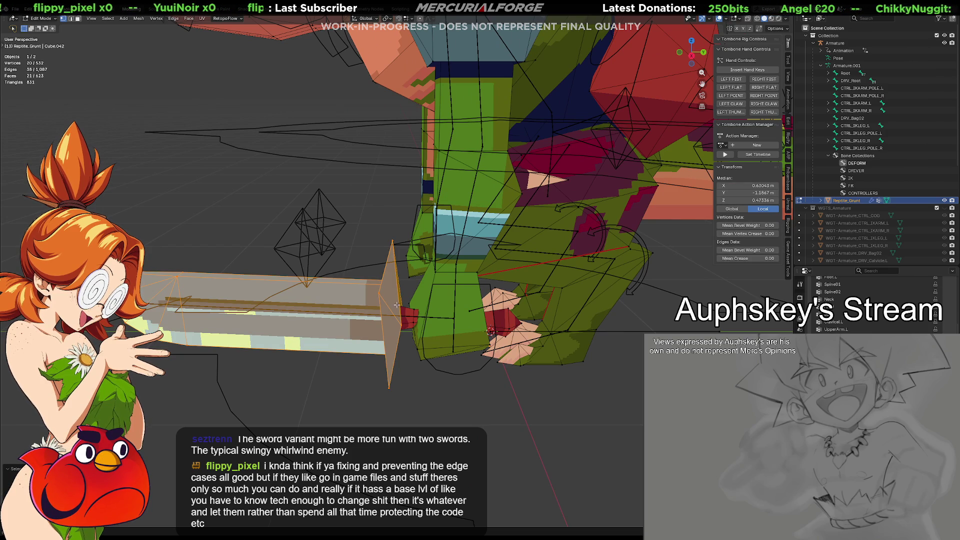
{"action": "key", "text": "l"}
{"action": "mouse_move", "coordinate": [411, 310]}
{"action": "middle_mouse_down"}
{"action": "mouse_move", "coordinate": [383, 296]}
{"action": "mouse_move", "coordinate": [449, 321]}
{"action": "middle_mouse_up"}
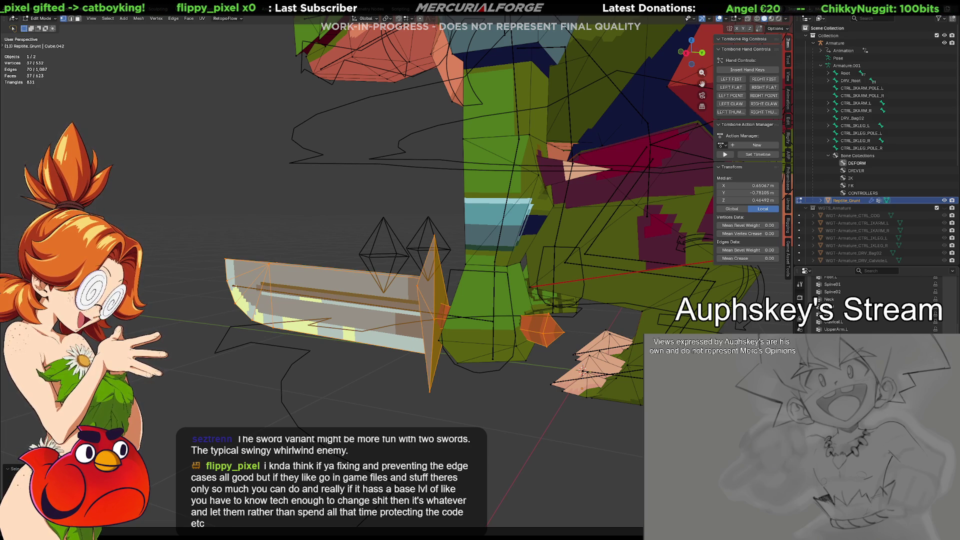
Switch the armature into Pose Mode and select the Weapon bone.
{"action": "key", "text": "Tab"}
{"action": "left_click", "coordinate": [373, 365]}
{"action": "left_click", "coordinate": [378, 307]}
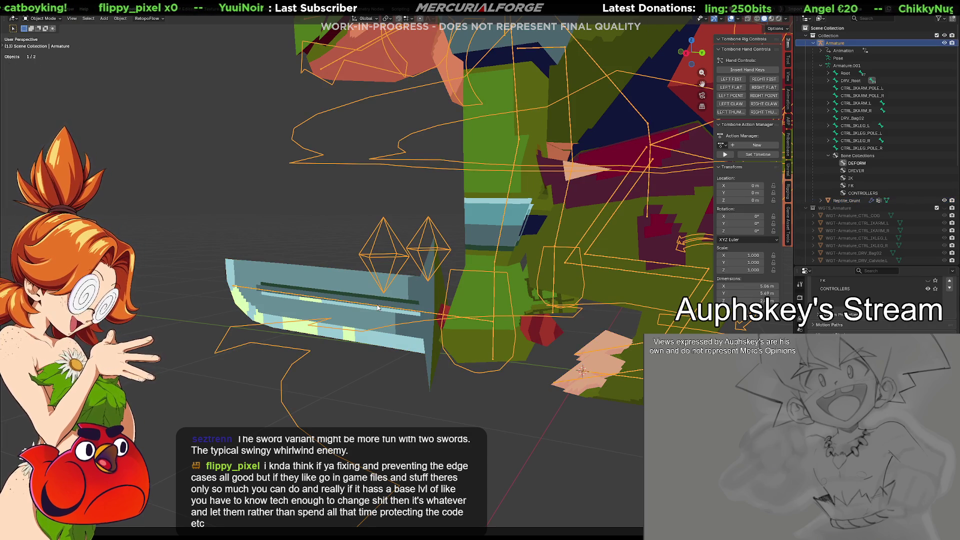
{"action": "key", "text": "ctrl+Tab"}
{"action": "left_click", "coordinate": [392, 308]}
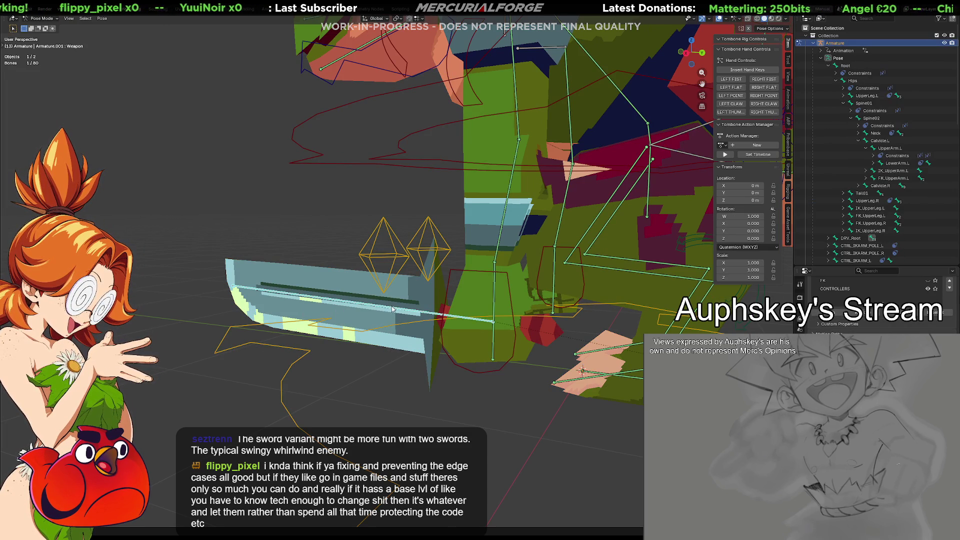
Test-move and rotate the Weapon bone to check the sword follows it.
{"action": "key", "text": "g"}
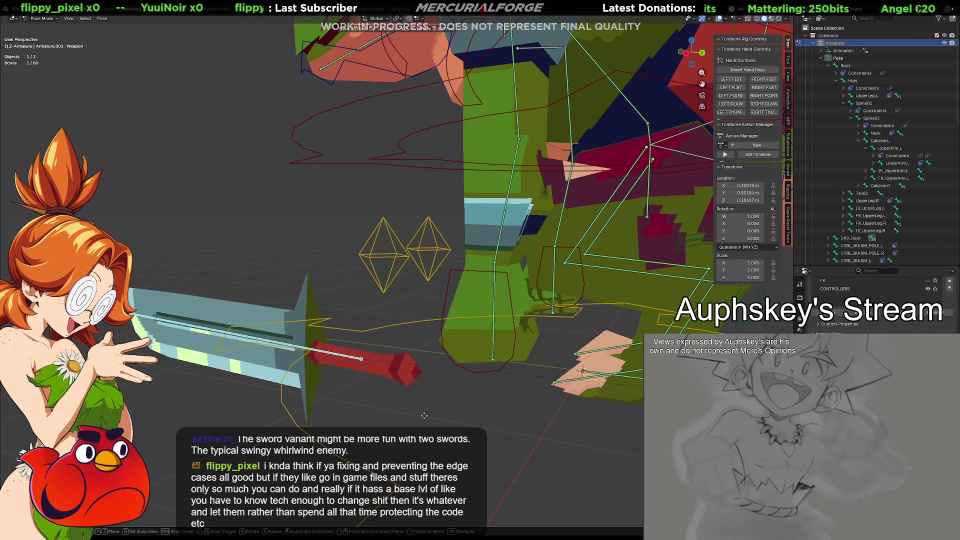
{"action": "left_click", "coordinate": [547, 433]}
{"action": "key", "text": "alt+g"}
{"action": "mouse_move", "coordinate": [548, 432]}
{"action": "middle_mouse_down"}
{"action": "mouse_move", "coordinate": [568, 437]}
{"action": "mouse_move", "coordinate": [634, 406]}
{"action": "mouse_move", "coordinate": [527, 406]}
{"action": "mouse_move", "coordinate": [607, 406]}
{"action": "middle_mouse_up"}
{"action": "key", "text": "g"}
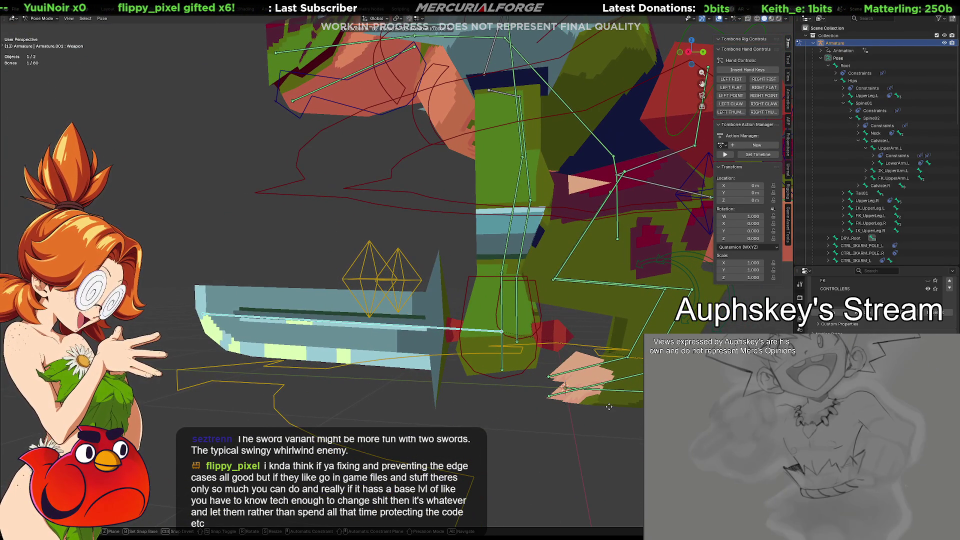
{"action": "left_click", "coordinate": [625, 411]}
{"action": "key", "text": "r"}
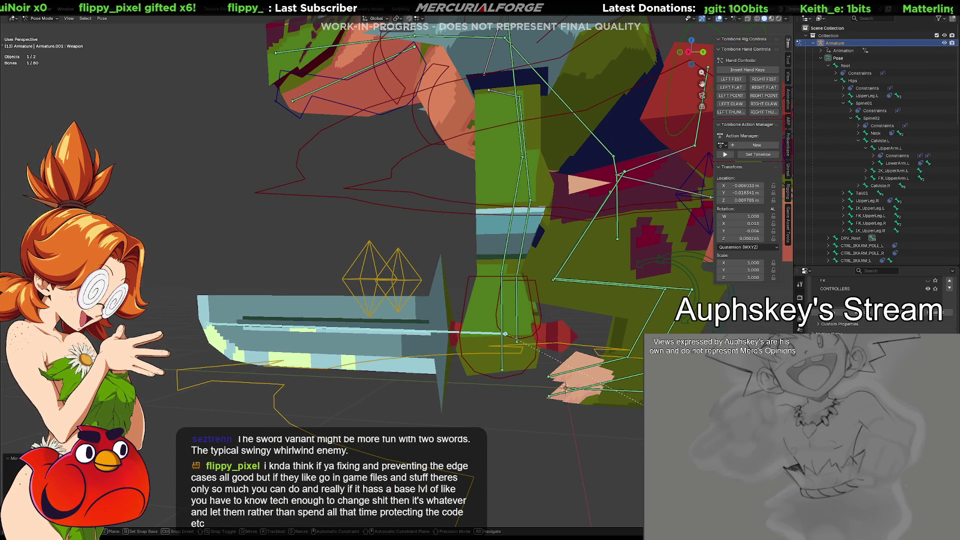
{"action": "left_click", "coordinate": [622, 410]}
{"action": "key", "text": "g"}
{"action": "left_click", "coordinate": [583, 378]}
{"action": "mouse_move", "coordinate": [595, 379]}
{"action": "middle_mouse_down"}
{"action": "mouse_move", "coordinate": [499, 380]}
{"action": "mouse_move", "coordinate": [568, 376]}
{"action": "middle_mouse_up"}
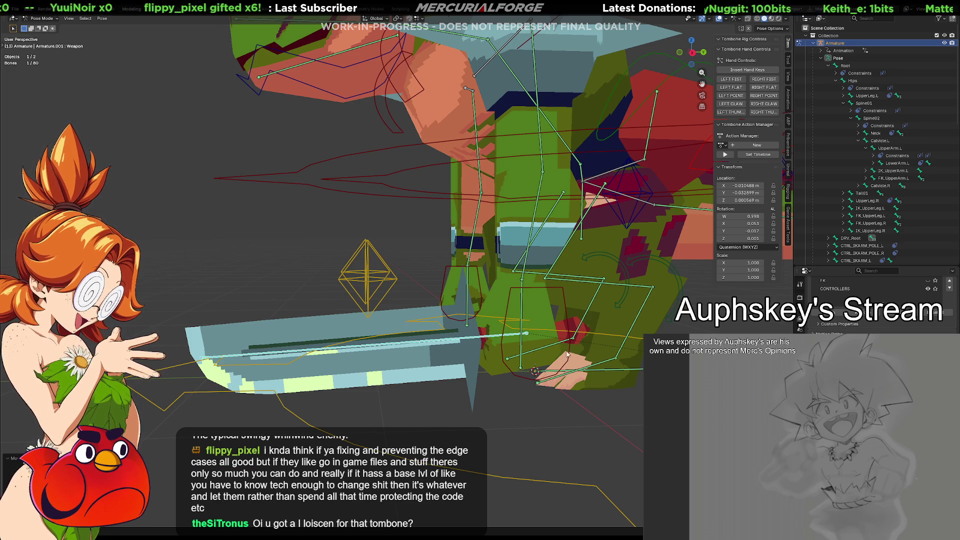
Rotate the sword slightly, undo the last move, and deselect all bones.
{"action": "mouse_move", "coordinate": [538, 344]}
{"action": "middle_mouse_down"}
{"action": "mouse_move", "coordinate": [532, 334]}
{"action": "mouse_move", "coordinate": [500, 345]}
{"action": "middle_mouse_up"}
{"action": "key", "text": "r"}
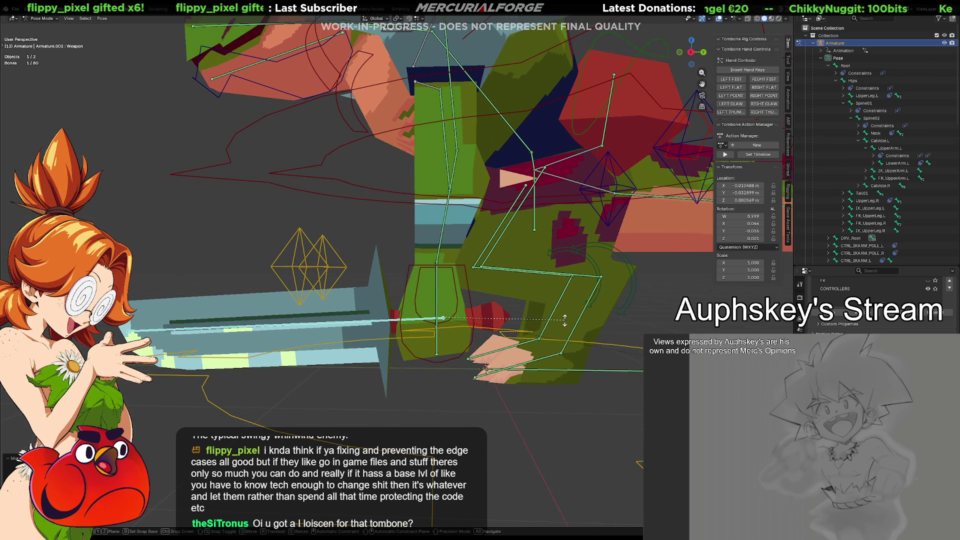
{"action": "left_click", "coordinate": [564, 320]}
{"action": "key", "text": "g"}
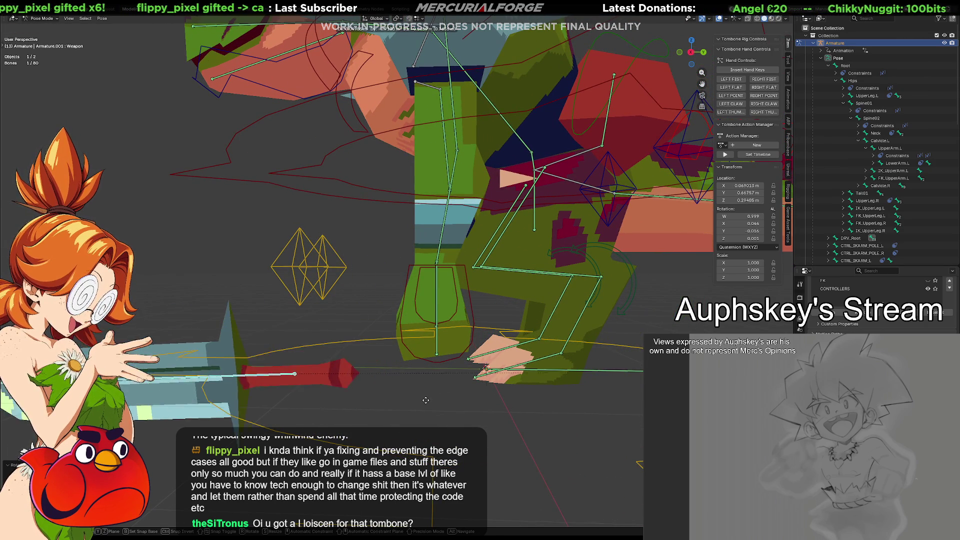
{"action": "left_click", "coordinate": [483, 374]}
{"action": "key", "text": "ctrl+z"}
{"action": "left_click", "coordinate": [590, 410]}
{"action": "mouse_move", "coordinate": [505, 379]}
{"action": "middle_mouse_down"}
{"action": "mouse_move", "coordinate": [521, 379]}
{"action": "mouse_move", "coordinate": [413, 373]}
{"action": "mouse_move", "coordinate": [421, 365]}
{"action": "mouse_move", "coordinate": [411, 373]}
{"action": "middle_mouse_up"}
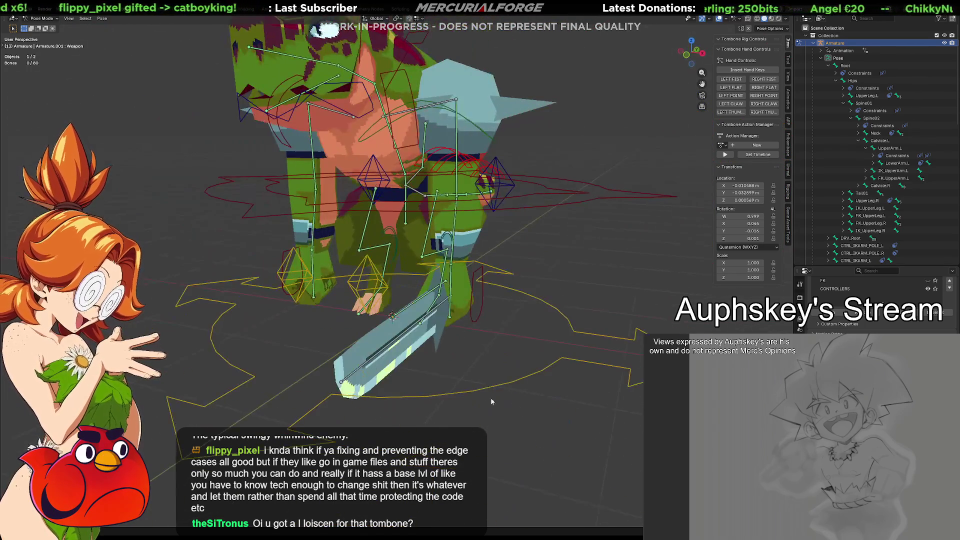
Test-grab the DRV_Root control and cancel without moving the rig.
{"action": "left_click", "coordinate": [528, 383]}
{"action": "key", "text": "g"}
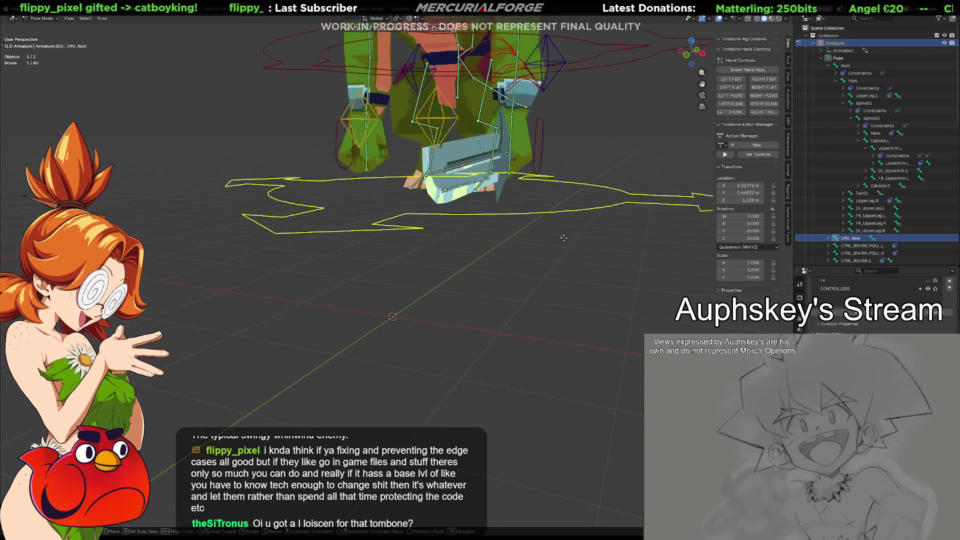
{"action": "right_click", "coordinate": [485, 414]}
{"action": "middle_click_drag", "start_coordinate": [486, 414], "coordinate": [404, 337]}
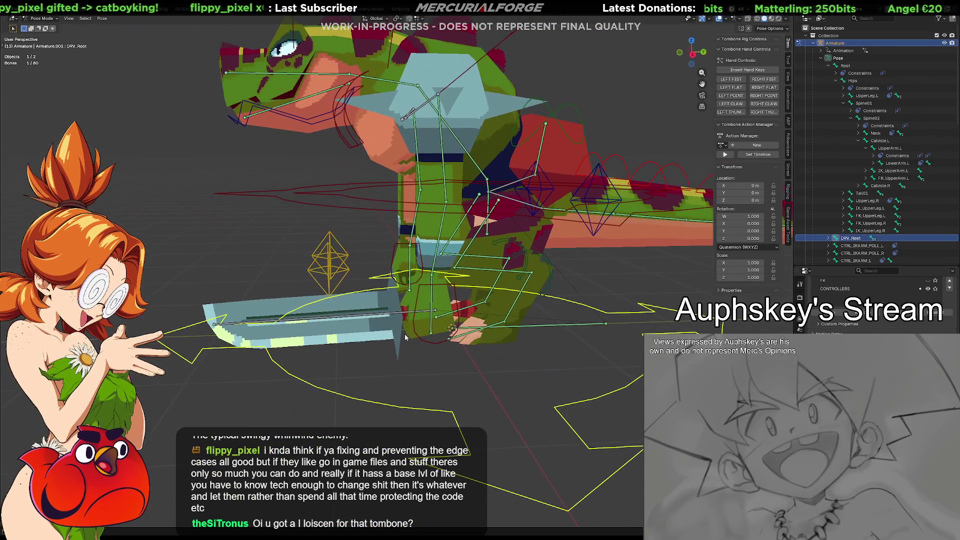
Test-grab CTRL_IKARM_L, then select the Weapon bone and list constraints with targets.
{"action": "left_click", "coordinate": [443, 341]}
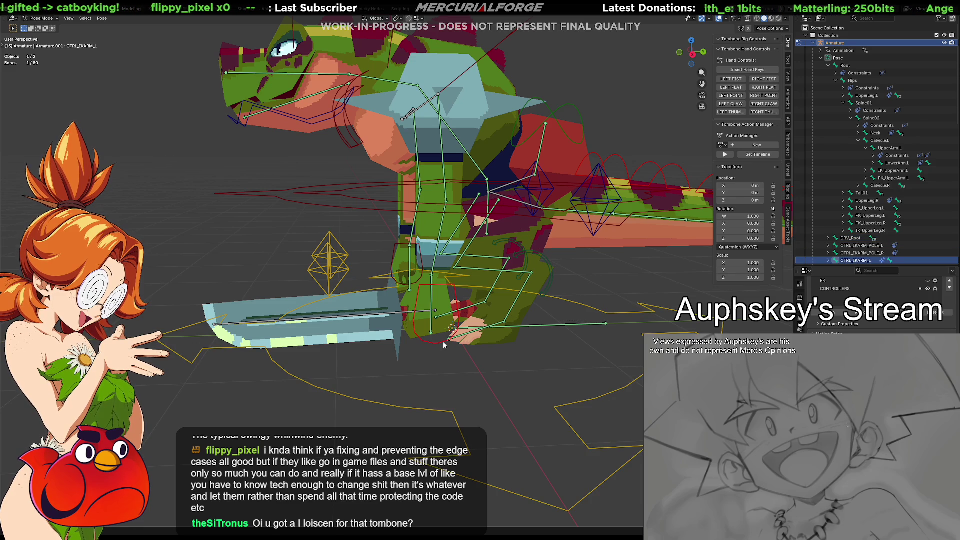
{"action": "key", "text": "g"}
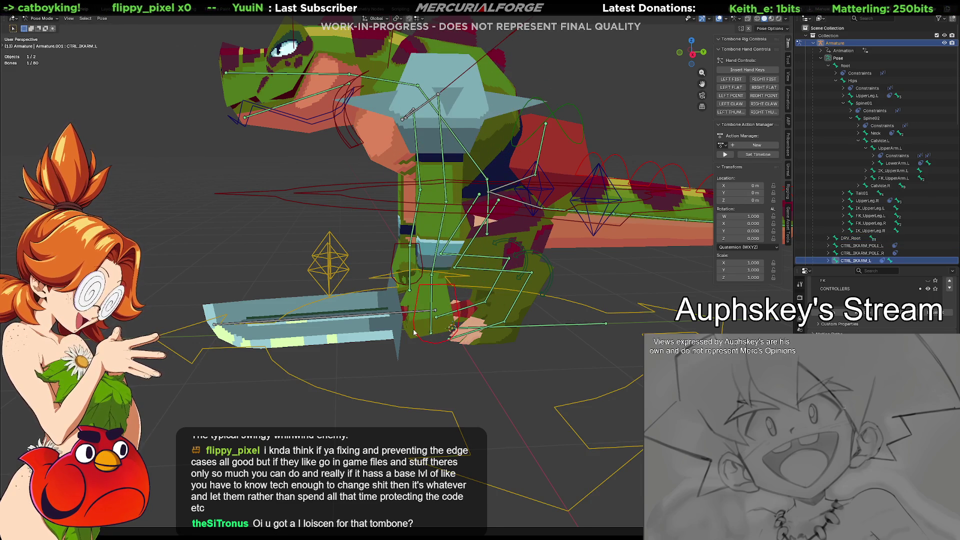
{"action": "right_click", "coordinate": [406, 328]}
{"action": "middle_click_drag", "start_coordinate": [406, 328], "coordinate": [404, 326]}
{"action": "left_click", "coordinate": [402, 319]}
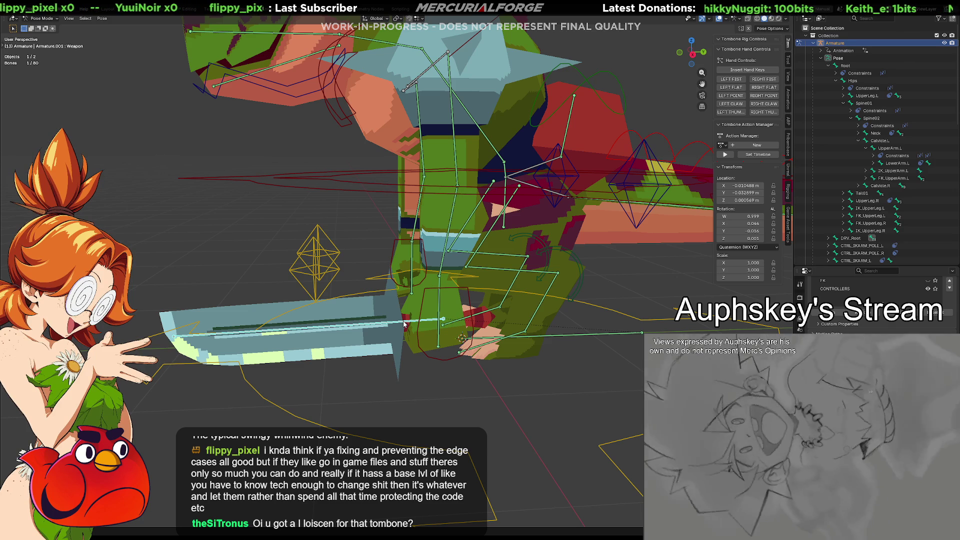
{"action": "key", "text": "shift+ctrl+c"}
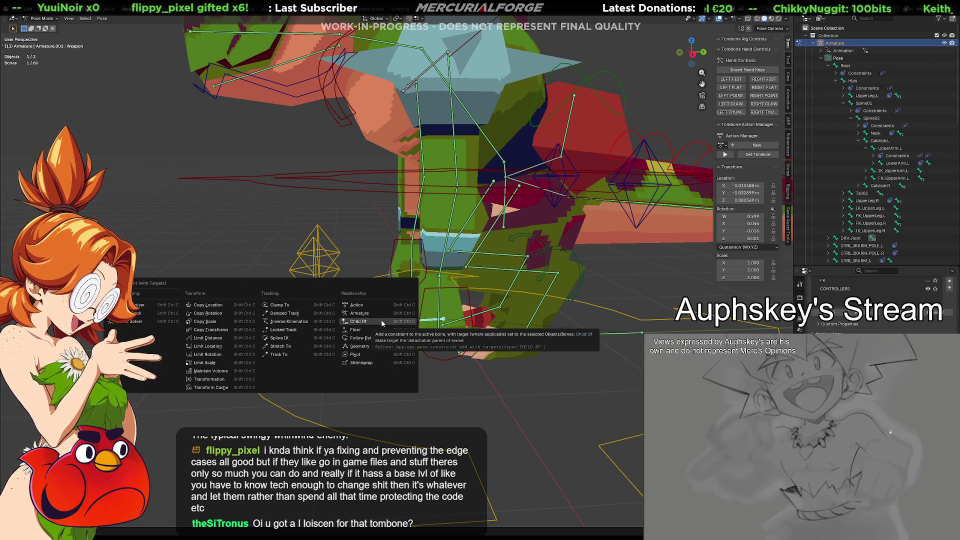
Add a Child Of constraint to the Weapon bone and show its bone constraint settings.
{"action": "left_click", "coordinate": [381, 322]}
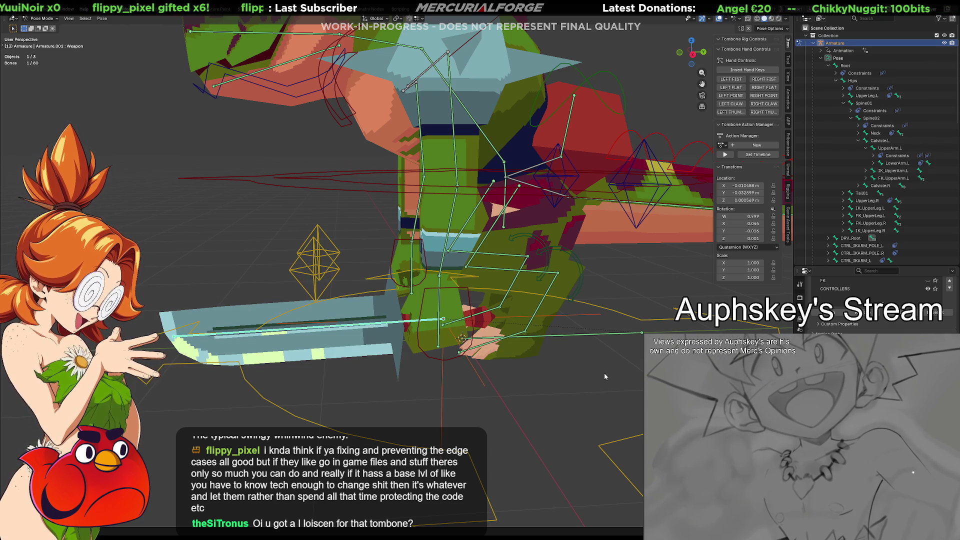
{"action": "scroll", "coordinate": [875, 310], "scroll_direction": "up", "scroll_amount": 5}
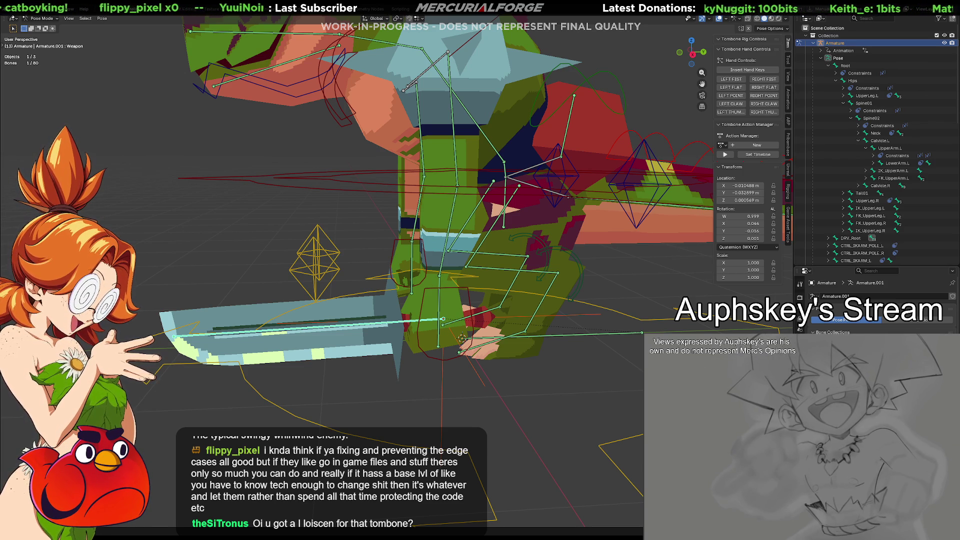
{"action": "left_click", "coordinate": [799, 327]}
{"action": "mouse_move", "coordinate": [558, 369]}
{"action": "middle_mouse_down"}
{"action": "mouse_move", "coordinate": [547, 370]}
{"action": "mouse_move", "coordinate": [572, 392]}
{"action": "mouse_move", "coordinate": [537, 402]}
{"action": "mouse_move", "coordinate": [590, 375]}
{"action": "mouse_move", "coordinate": [631, 379]}
{"action": "mouse_move", "coordinate": [568, 367]}
{"action": "mouse_move", "coordinate": [621, 354]}
{"action": "middle_mouse_up"}
Set the Child Of target to Armature with bone Hand.L, then reposition the Weapon bone.
{"action": "left_click", "coordinate": [888, 321]}
{"action": "left_click", "coordinate": [895, 332]}
{"action": "left_click", "coordinate": [924, 330]}
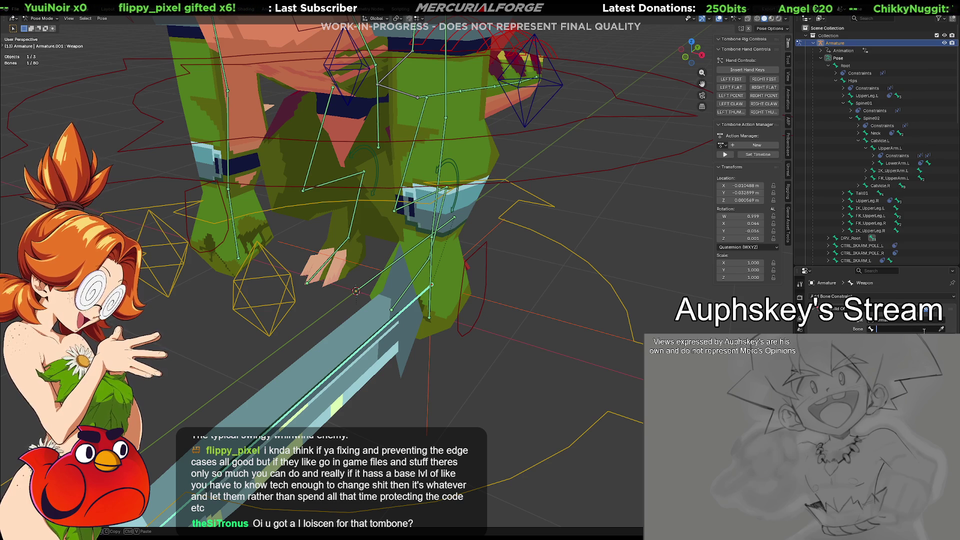
{"action": "type", "text": "ha"}
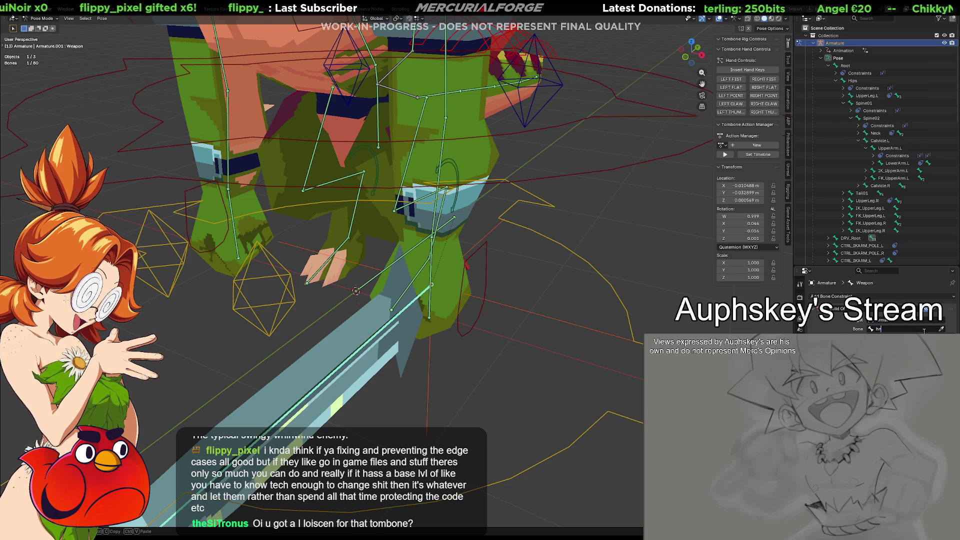
{"action": "type", "text": "nd"}
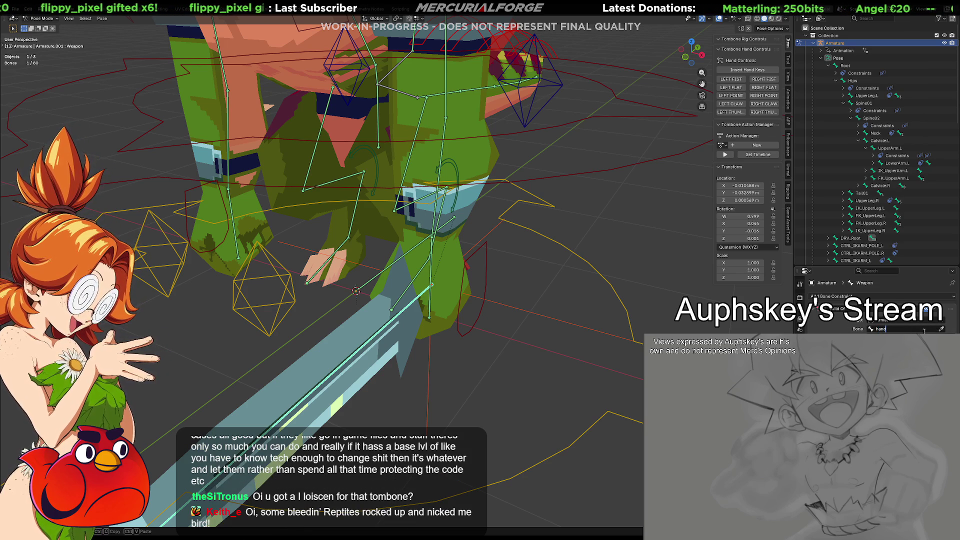
{"action": "key", "text": "Return"}
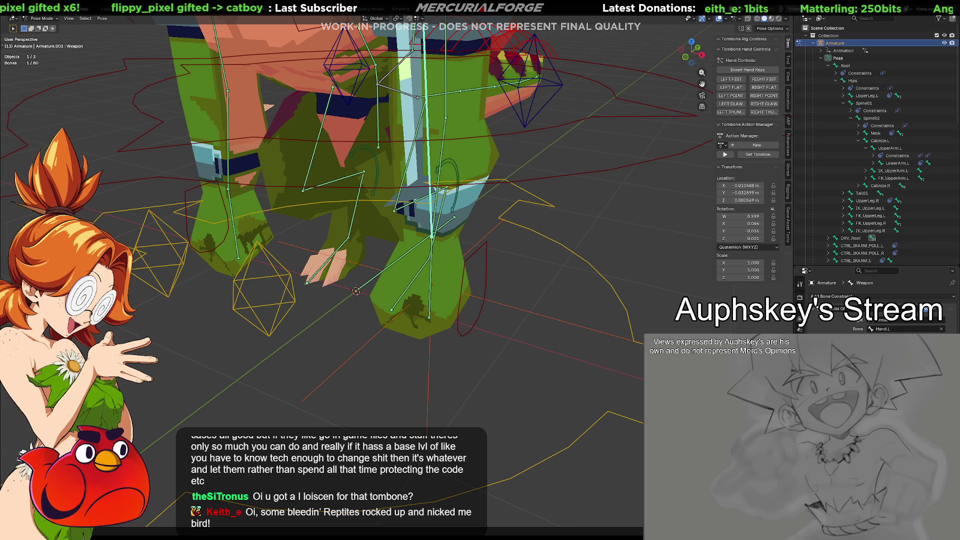
{"action": "scroll", "coordinate": [482, 361], "scroll_direction": "down", "scroll_amount": 6}
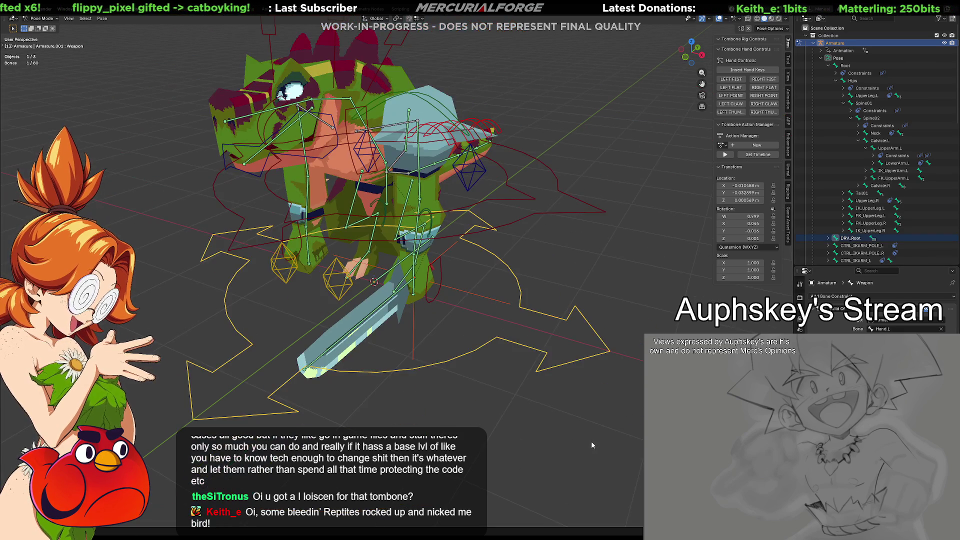
{"action": "key", "text": "g"}
{"action": "left_click", "coordinate": [613, 423]}
{"action": "mouse_move", "coordinate": [613, 423]}
{"action": "middle_mouse_down"}
{"action": "mouse_move", "coordinate": [561, 459]}
{"action": "mouse_move", "coordinate": [561, 347]}
{"action": "mouse_move", "coordinate": [500, 364]}
{"action": "mouse_move", "coordinate": [519, 336]}
{"action": "middle_mouse_up"}
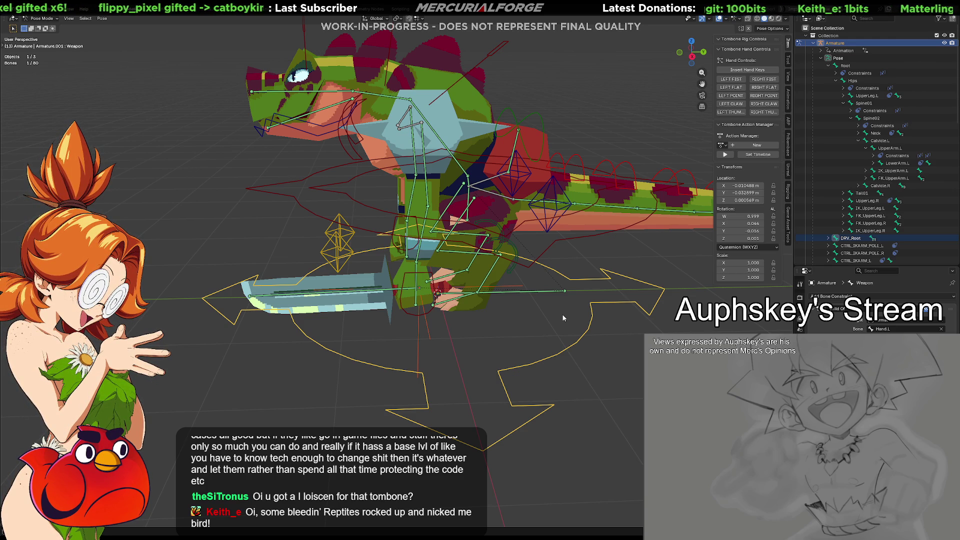
{"action": "scroll", "coordinate": [555, 319], "scroll_direction": "up", "scroll_amount": 2}
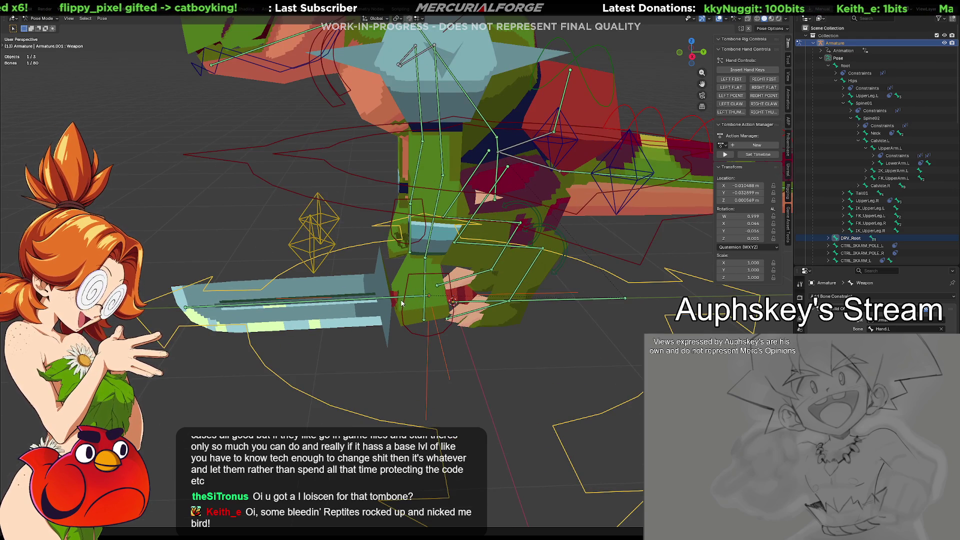
{"action": "left_click", "coordinate": [400, 299]}
{"action": "middle_click_drag", "start_coordinate": [400, 299], "coordinate": [430, 310]}
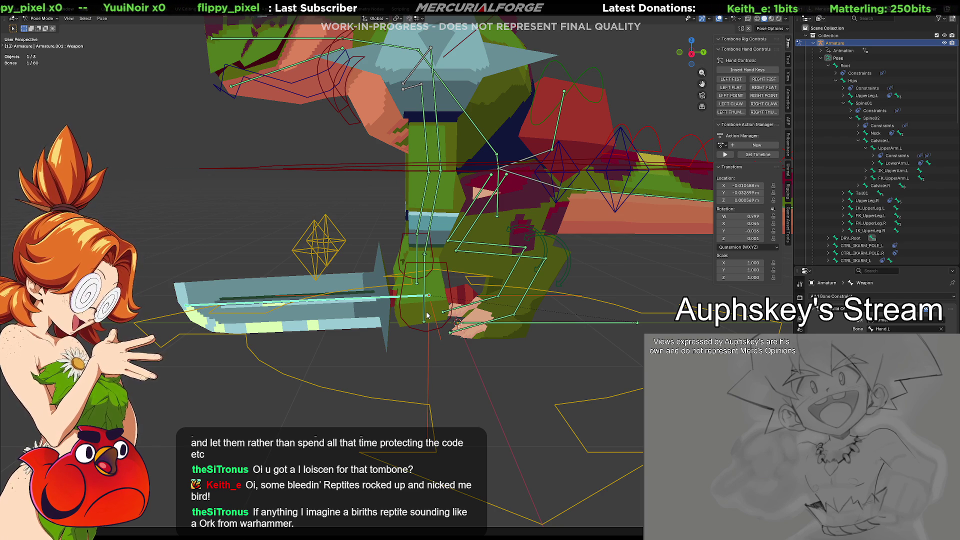
{"action": "mouse_move", "coordinate": [427, 315]}
{"action": "middle_mouse_down"}
{"action": "mouse_move", "coordinate": [479, 315]}
{"action": "mouse_move", "coordinate": [419, 311]}
{"action": "middle_mouse_up"}
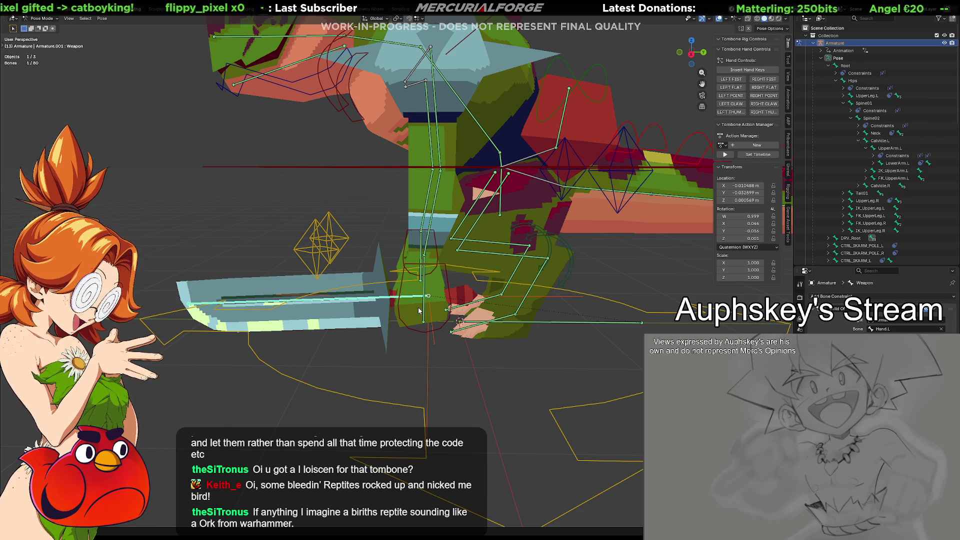
{"action": "scroll", "coordinate": [419, 311], "scroll_direction": "up", "scroll_amount": 2}
{"action": "middle_click_drag", "start_coordinate": [419, 310], "coordinate": [532, 289], "text": "shift"}
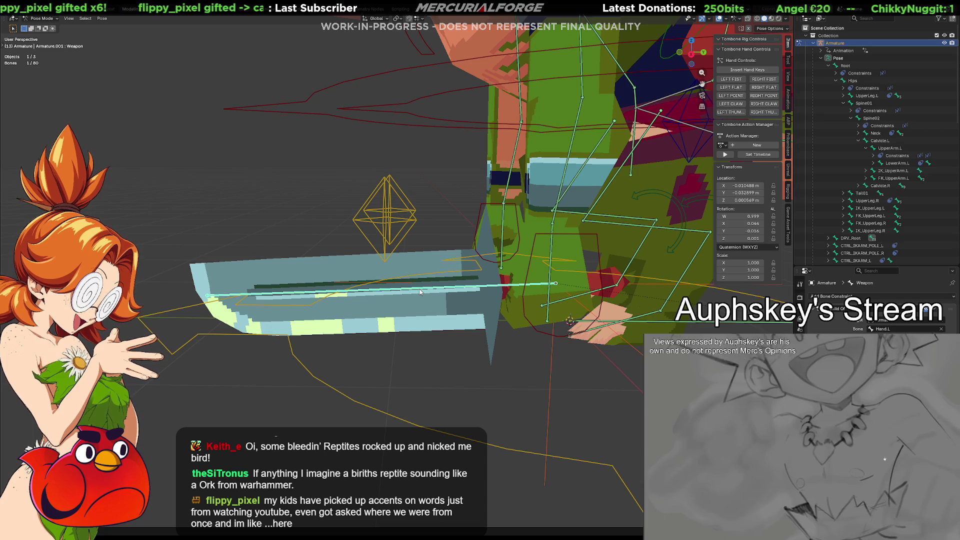
{"action": "mouse_move", "coordinate": [449, 277]}
{"action": "middle_mouse_down"}
{"action": "mouse_move", "coordinate": [454, 303]}
{"action": "mouse_move", "coordinate": [438, 287]}
{"action": "mouse_move", "coordinate": [450, 299]}
{"action": "middle_mouse_up"}
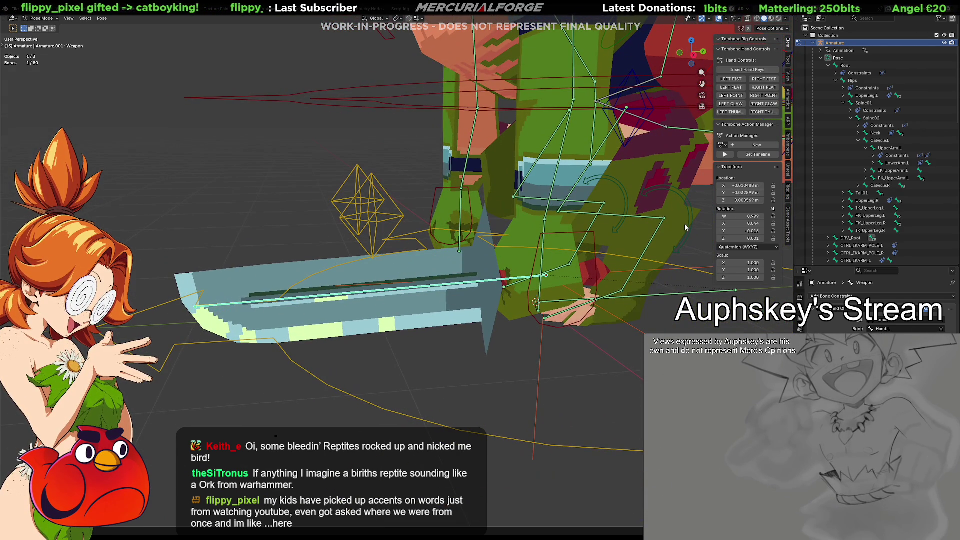
{"action": "key", "text": "BackSpace"}
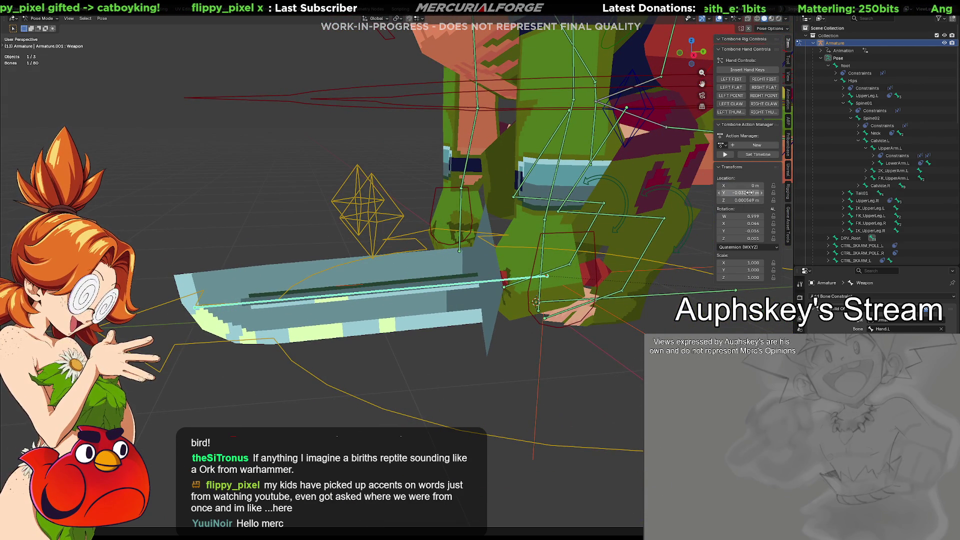
Zero the Weapon bone's location and rotation values.
{"action": "key", "text": "BackSpace"}
{"action": "key", "text": "BackSpace"}
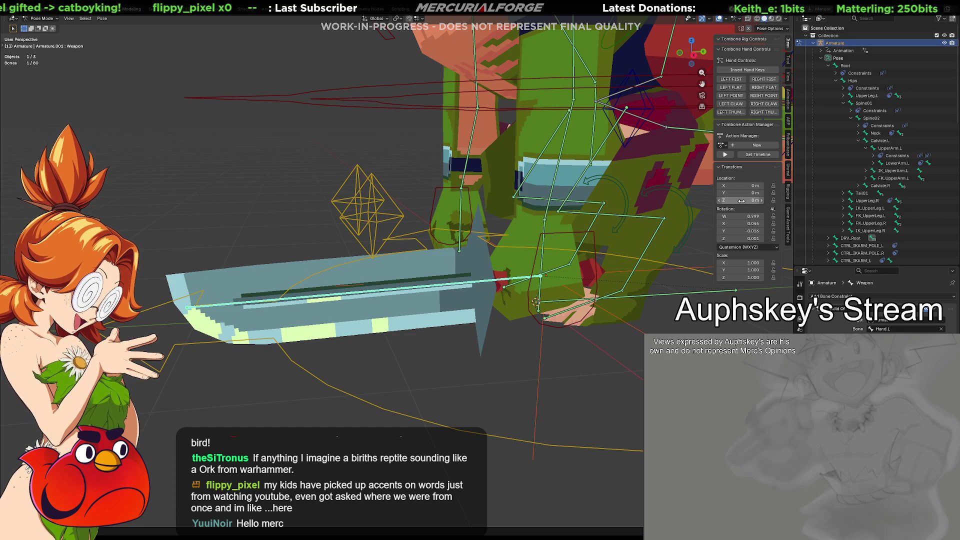
{"action": "key", "text": "BackSpace"}
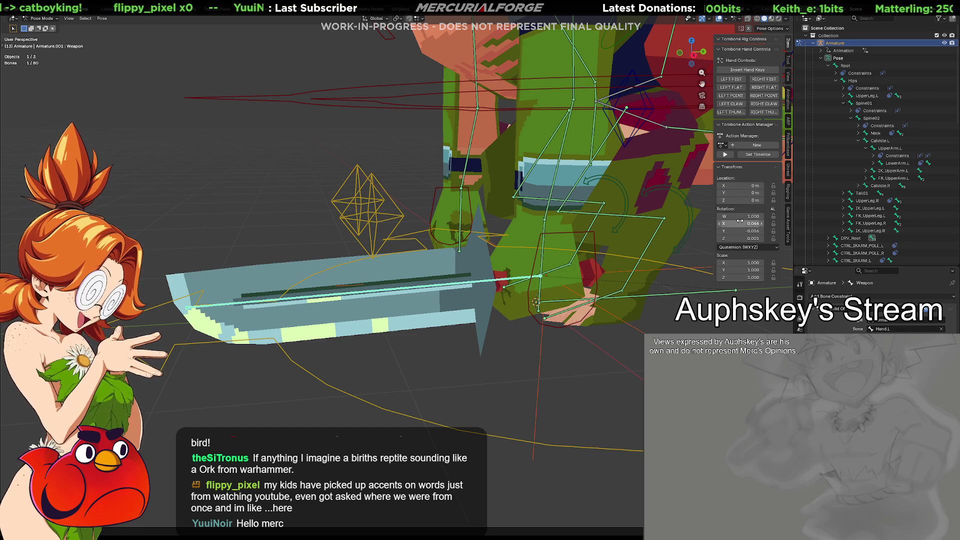
{"action": "key", "text": "BackSpace"}
{"action": "key", "text": "BackSpace"}
{"action": "key", "text": "BackSpace"}
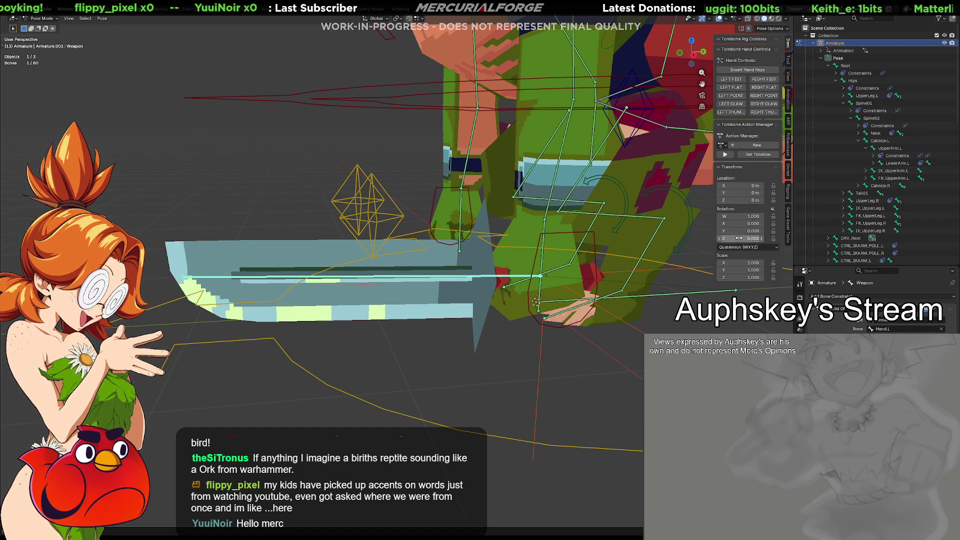
{"action": "left_click", "coordinate": [617, 380]}
{"action": "mouse_move", "coordinate": [620, 376]}
{"action": "middle_mouse_down"}
{"action": "mouse_move", "coordinate": [622, 355]}
{"action": "mouse_move", "coordinate": [555, 353]}
{"action": "middle_mouse_up"}
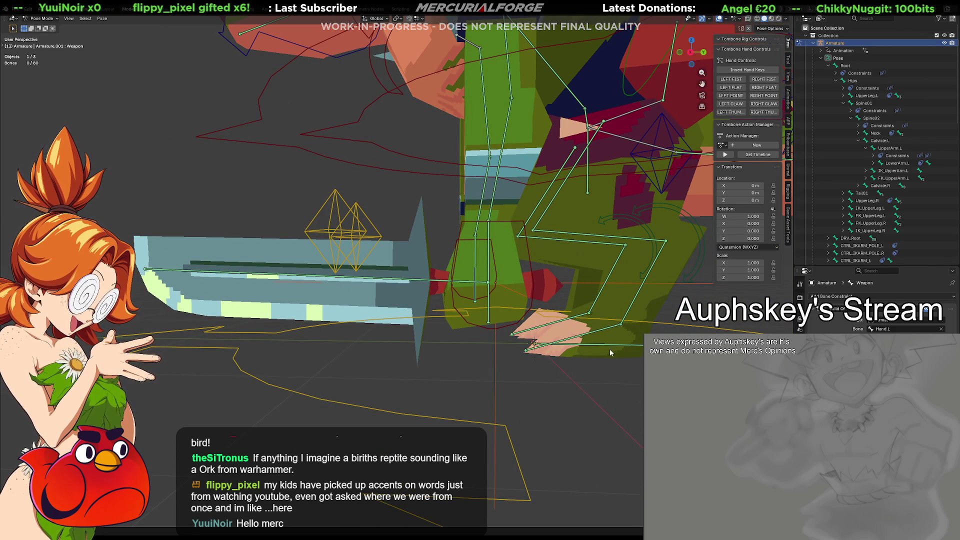
Tilt the Weapon bone slightly, to about W 0.919, X 0.041.
{"action": "left_click", "coordinate": [436, 282]}
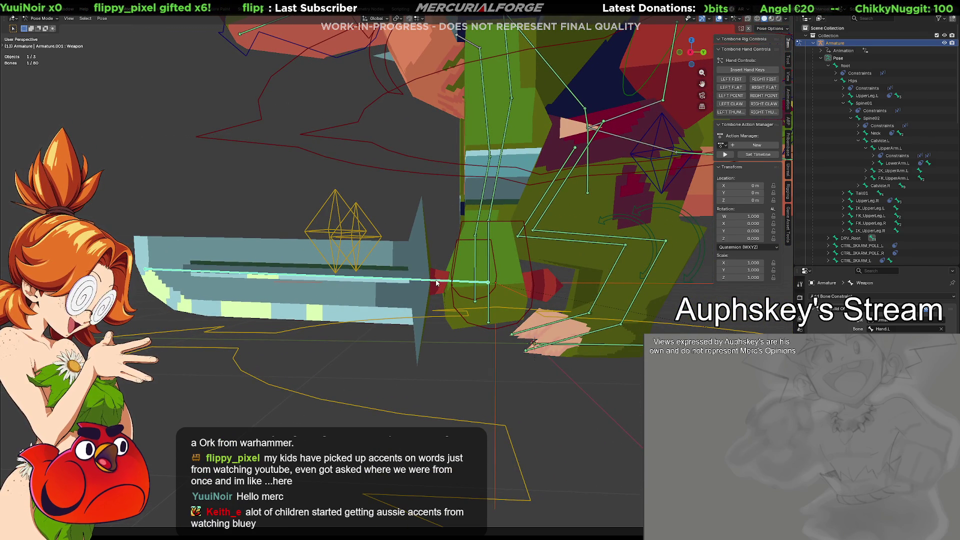
{"action": "key", "text": "r"}
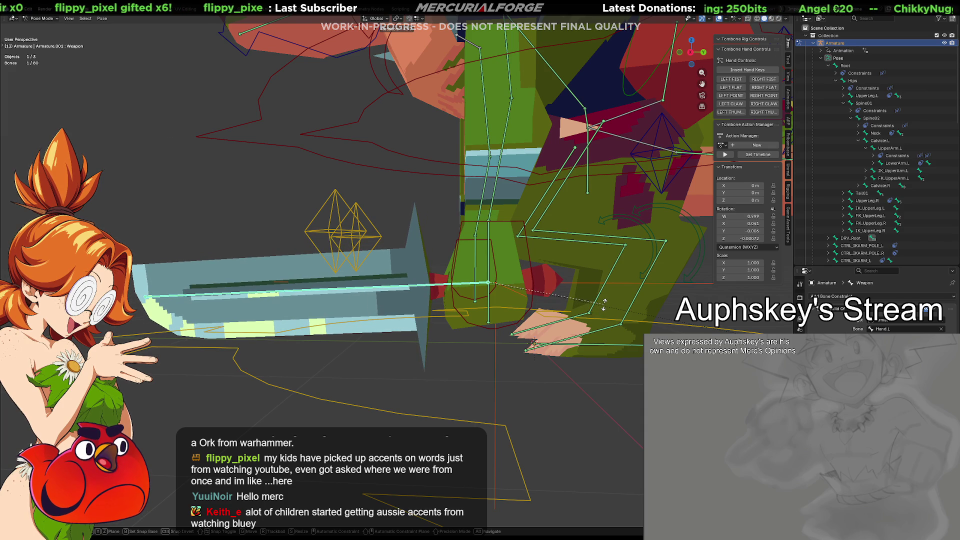
{"action": "left_click", "coordinate": [605, 308]}
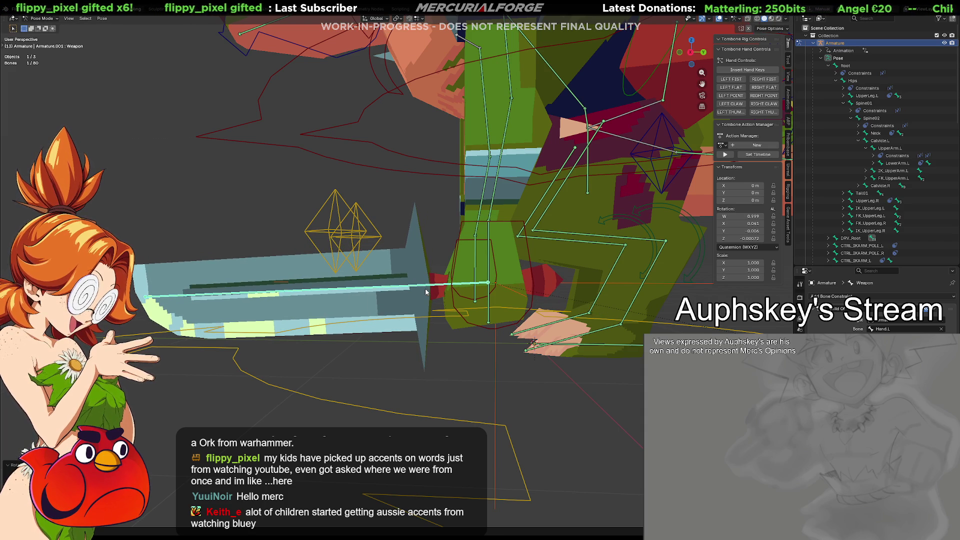
{"action": "key", "text": "ctrl+a"}
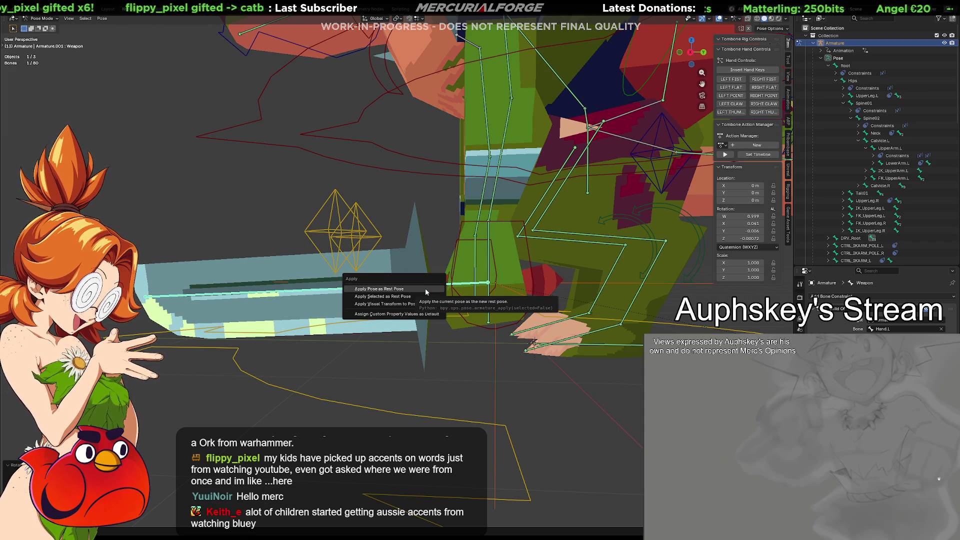
Try applying the full pose, selected bone and visual transform, undoing the rest-pose trials.
{"action": "left_click", "coordinate": [426, 290]}
{"action": "key", "text": "ctrl+z"}
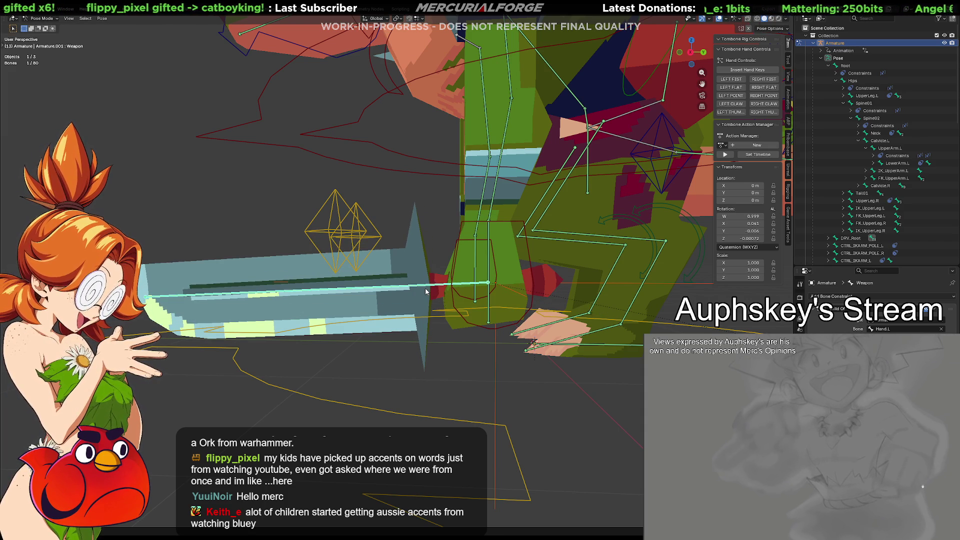
{"action": "key", "text": "ctrl+a"}
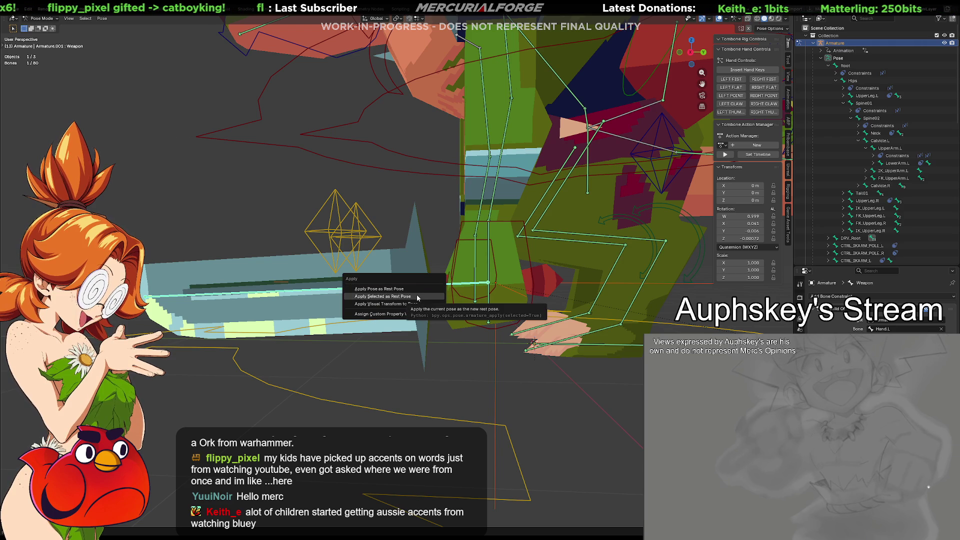
{"action": "left_click", "coordinate": [415, 295]}
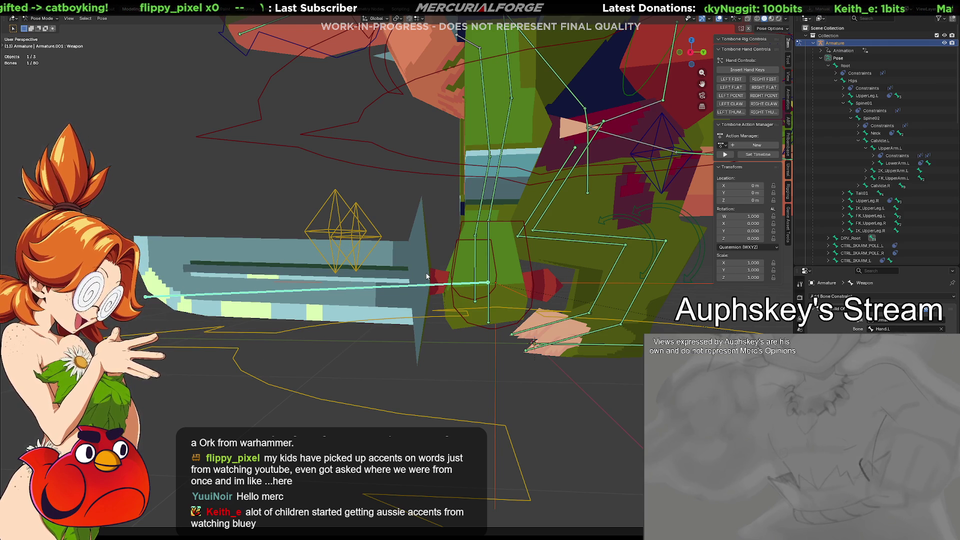
{"action": "key", "text": "ctrl+z"}
{"action": "key", "text": "ctrl+a"}
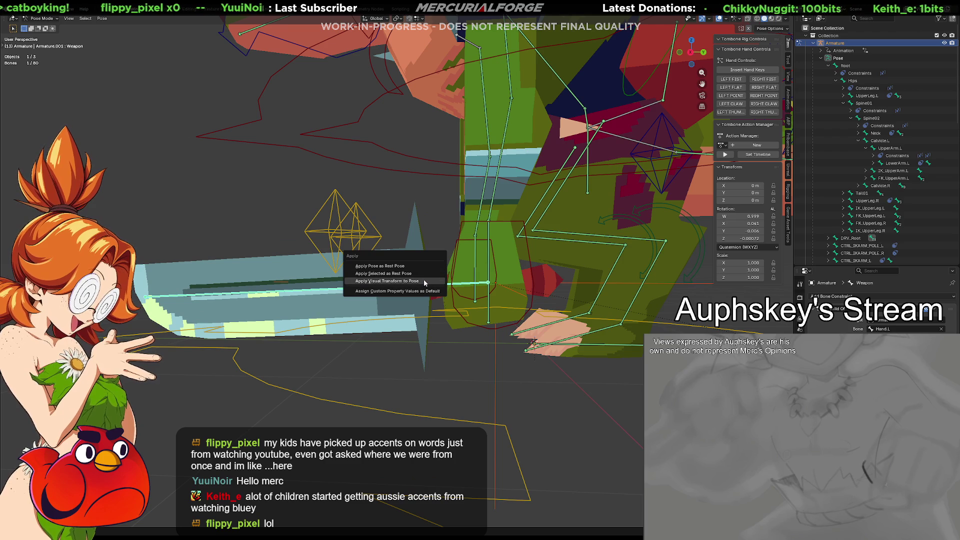
{"action": "left_click", "coordinate": [424, 281]}
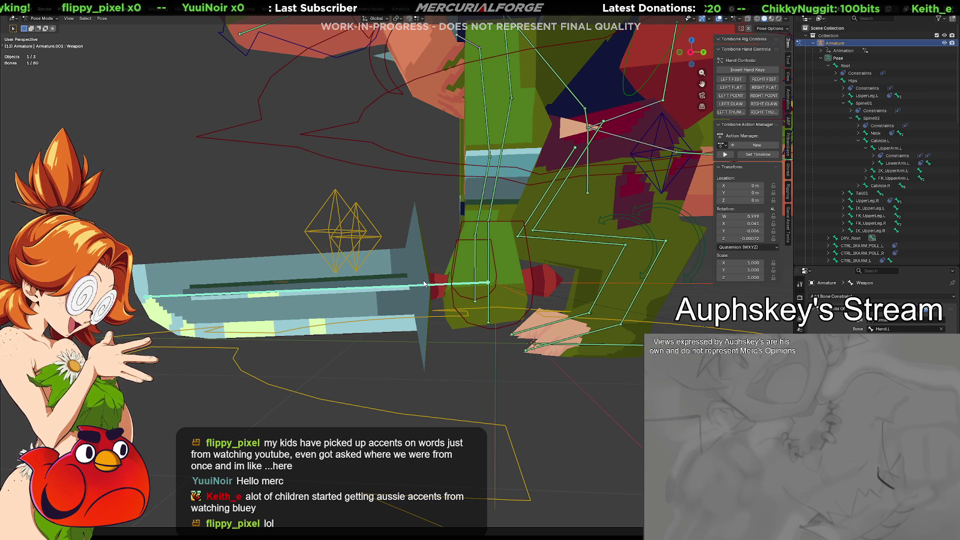
Apply the Weapon bone's pose as rest pose (rotation W 1.000), then enter Edit Mode.
{"action": "key", "text": "ctrl+a"}
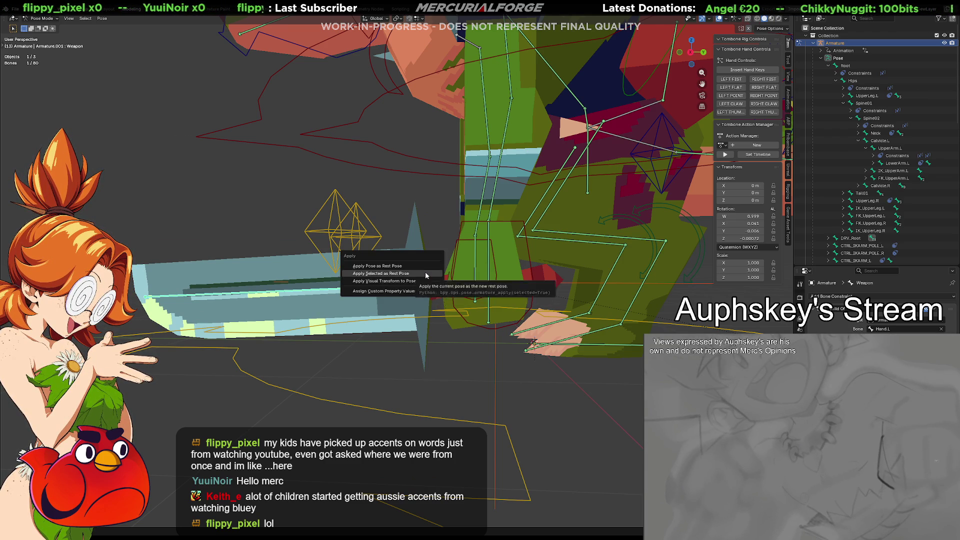
{"action": "left_click", "coordinate": [426, 274]}
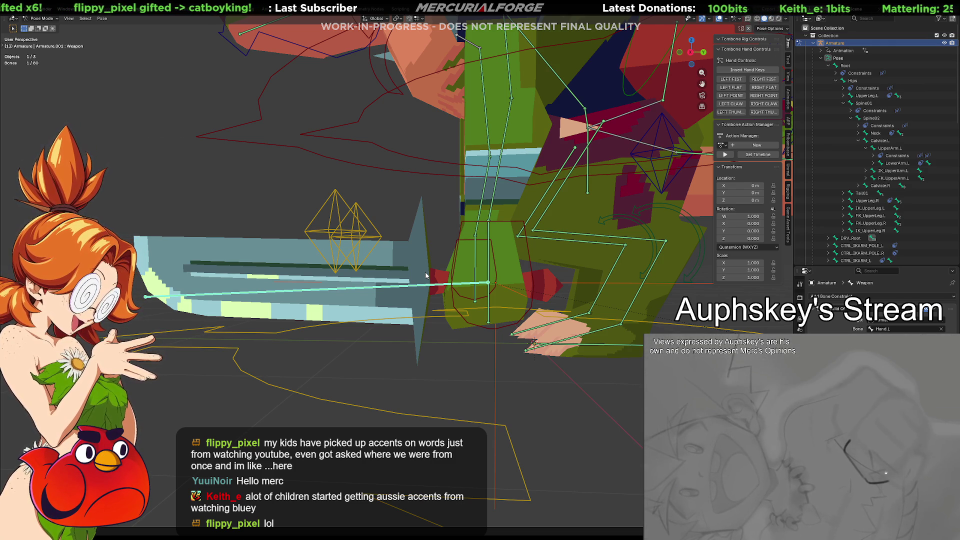
{"action": "left_click", "coordinate": [418, 268]}
{"action": "key", "text": "Tab"}
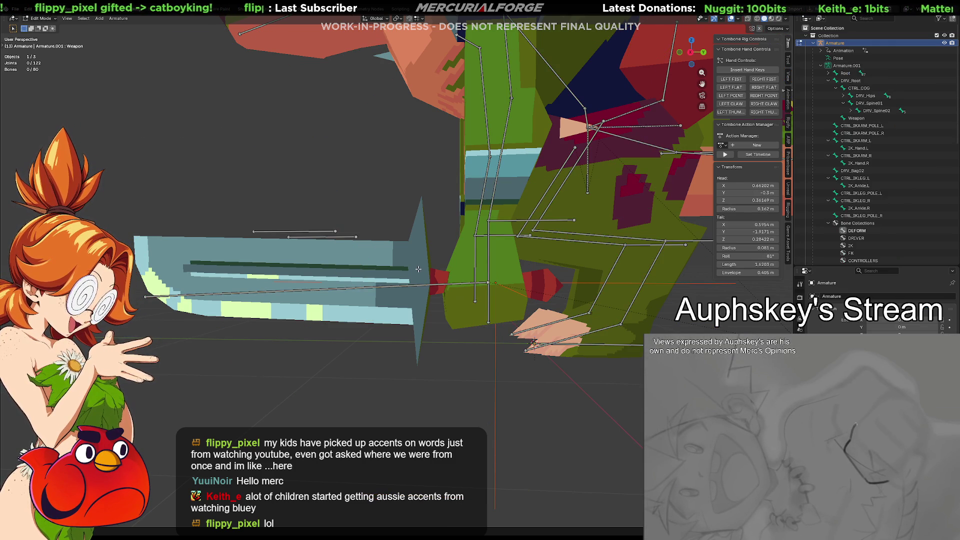
Move Reptile_Grunt's sword geometry along Z to a median height of about 0.428 m.
{"action": "key", "text": "Tab"}
{"action": "left_click", "coordinate": [409, 265]}
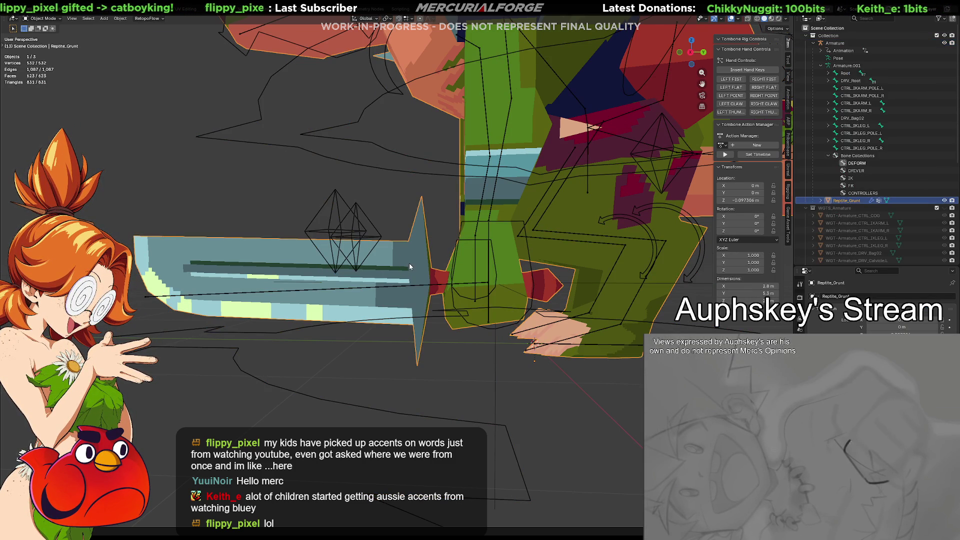
{"action": "key", "text": "ctrl+Tab"}
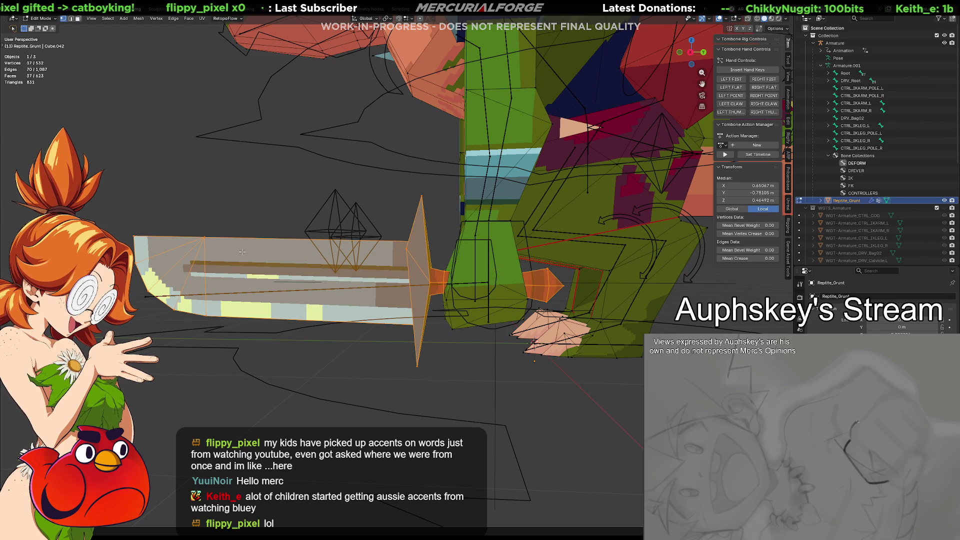
{"action": "key", "text": "r"}
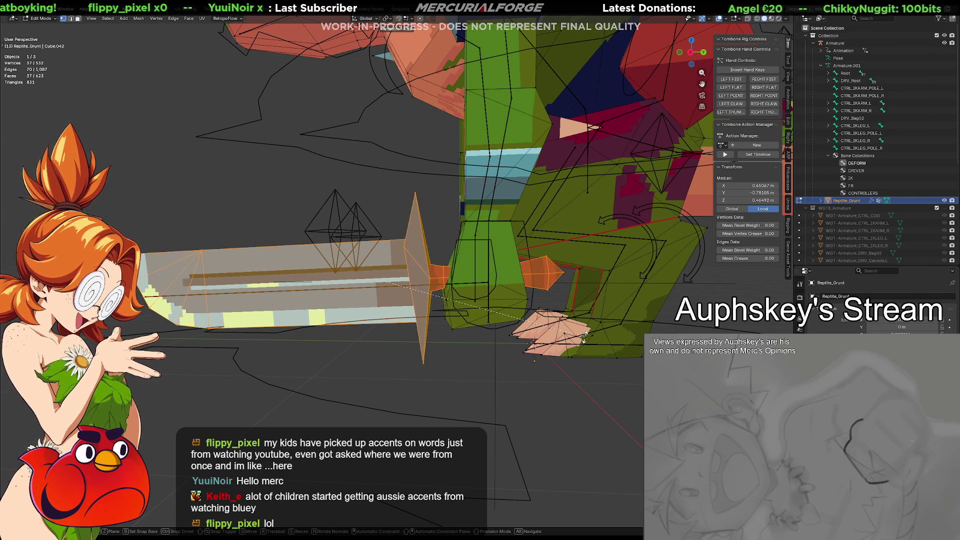
{"action": "key", "text": "g"}
{"action": "key", "text": "y"}
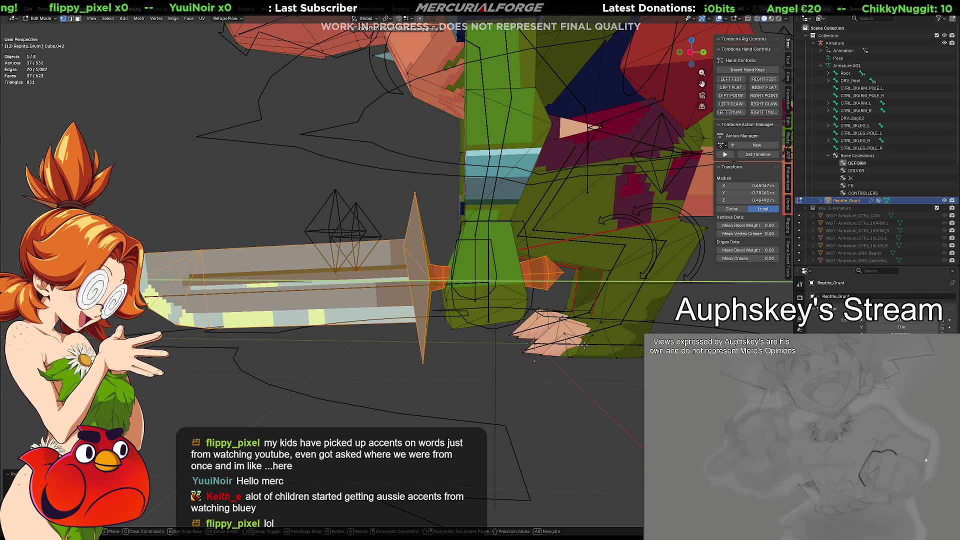
{"action": "key", "text": "y"}
{"action": "key", "text": "z"}
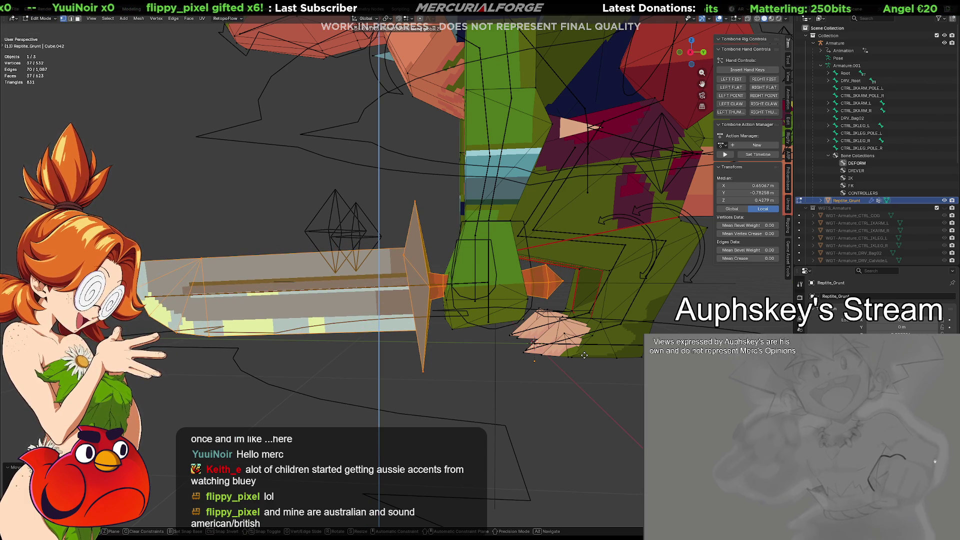
{"action": "left_click", "coordinate": [584, 355]}
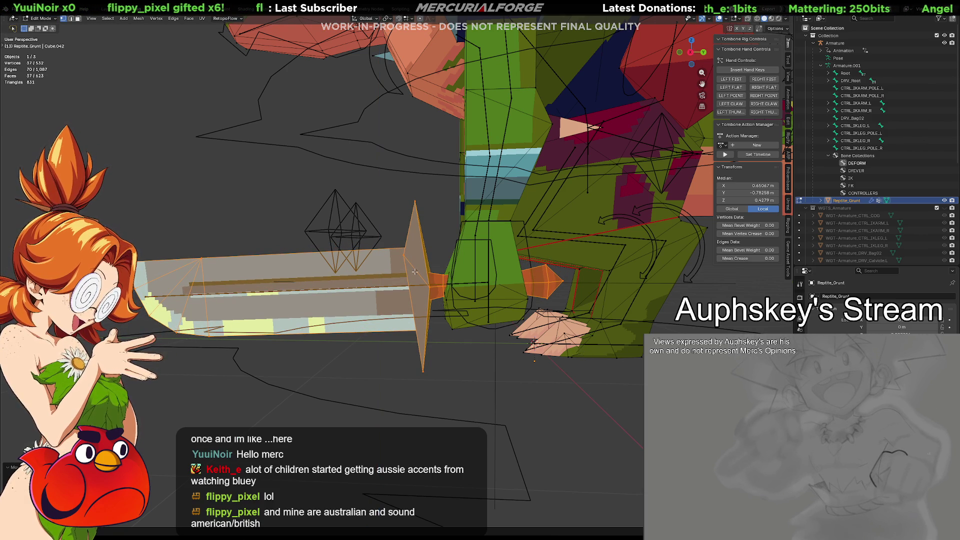
Return the mesh to Object Mode and select the armature.
{"action": "key", "text": "Tab"}
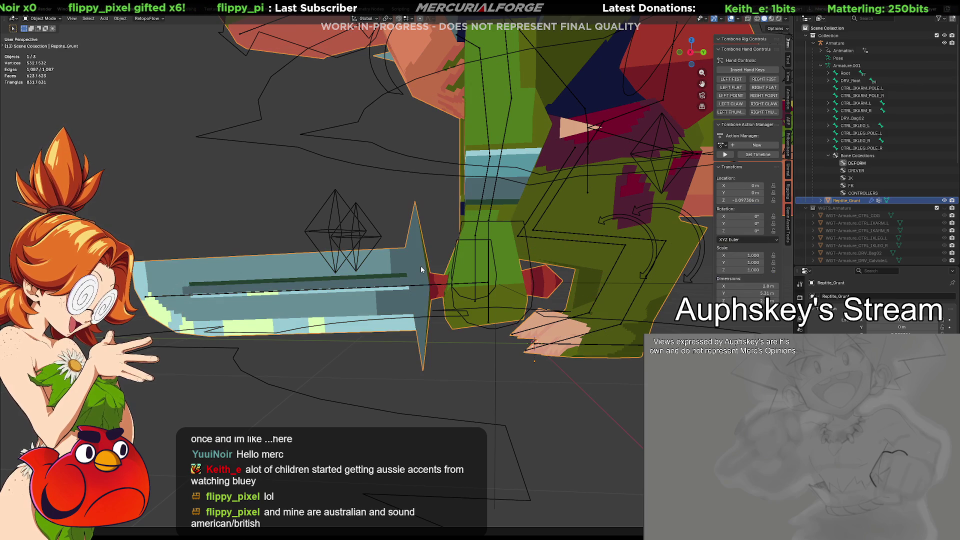
{"action": "middle_click_drag", "start_coordinate": [414, 256], "coordinate": [370, 300]}
{"action": "left_click", "coordinate": [369, 300]}
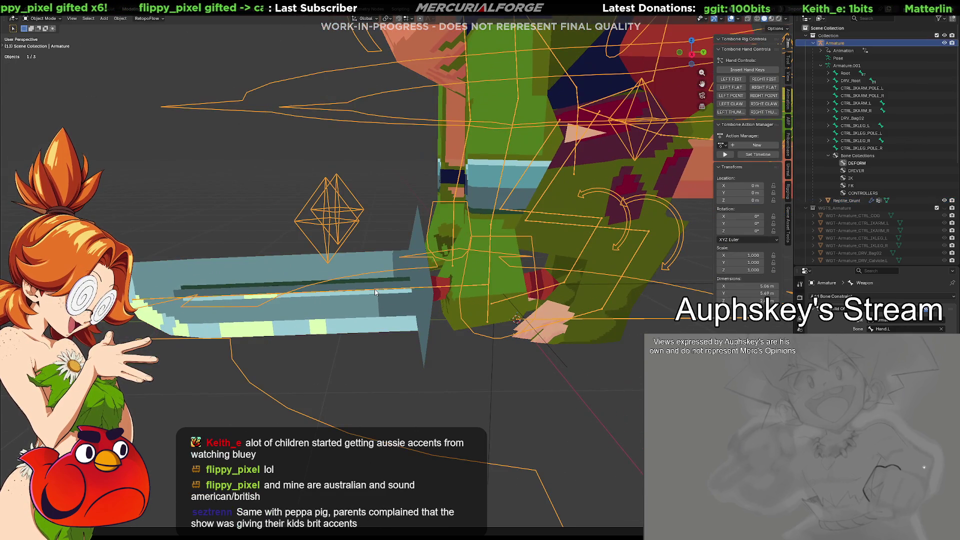
In Pose Mode, delete the Weapon bone's Child Of constraint, leaving the sword in hand.
{"action": "key", "text": "ctrl+Tab"}
{"action": "left_click", "coordinate": [369, 334]}
{"action": "left_click", "coordinate": [381, 294]}
{"action": "key", "text": "g"}
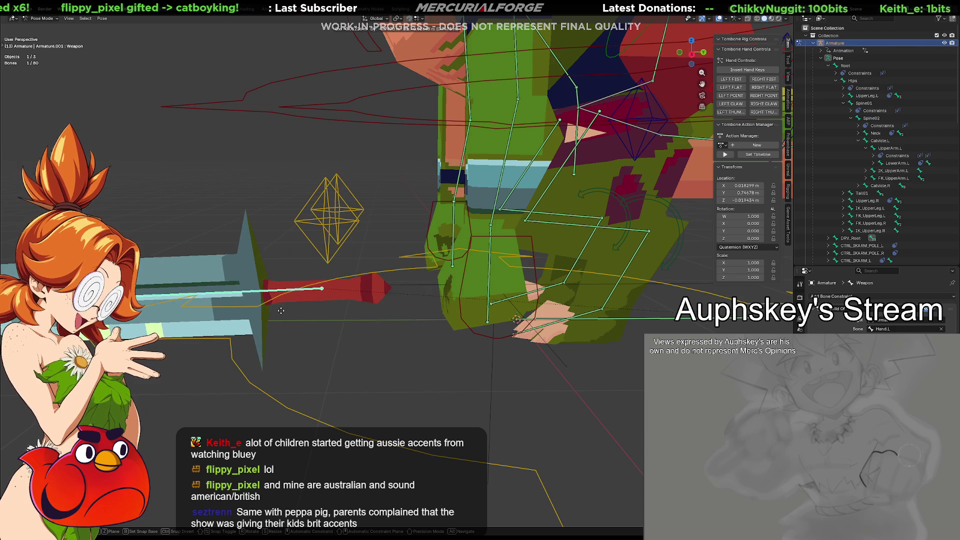
{"action": "key", "text": "Escape"}
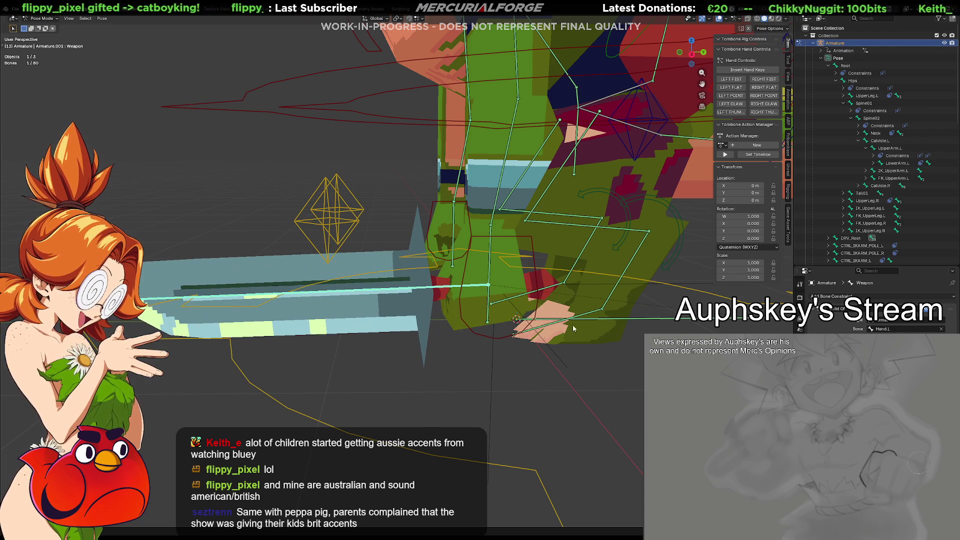
{"action": "left_click", "coordinate": [942, 311]}
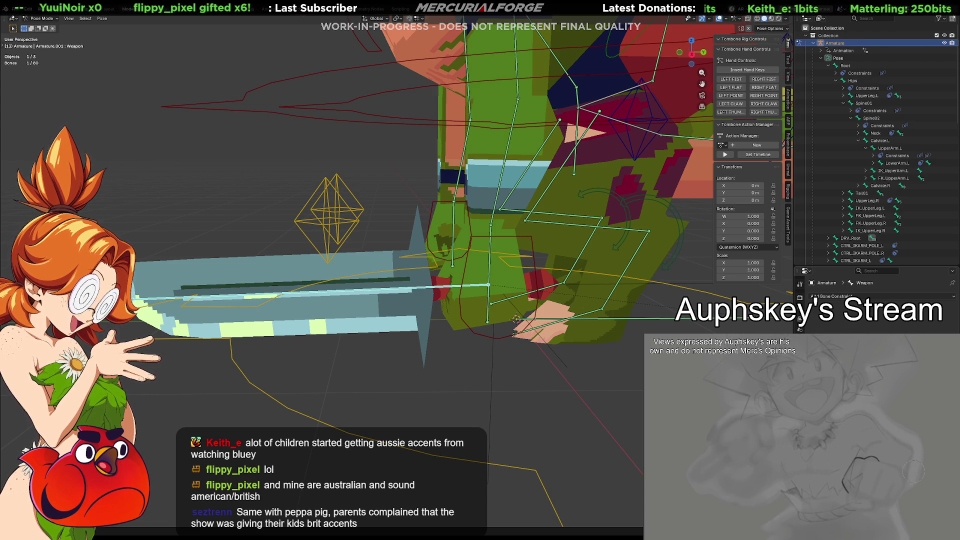
{"action": "mouse_move", "coordinate": [492, 365]}
{"action": "middle_mouse_down"}
{"action": "mouse_move", "coordinate": [553, 385]}
{"action": "mouse_move", "coordinate": [616, 363]}
{"action": "mouse_move", "coordinate": [459, 366]}
{"action": "middle_mouse_up"}
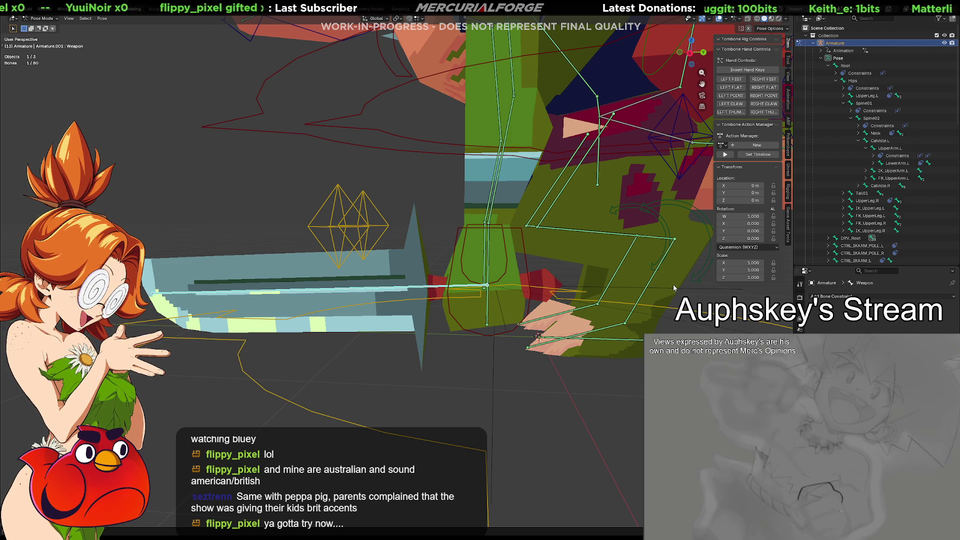
{"action": "mouse_move", "coordinate": [406, 299]}
{"action": "middle_mouse_down"}
{"action": "mouse_move", "coordinate": [319, 303]}
{"action": "mouse_move", "coordinate": [208, 292]}
{"action": "middle_mouse_up"}
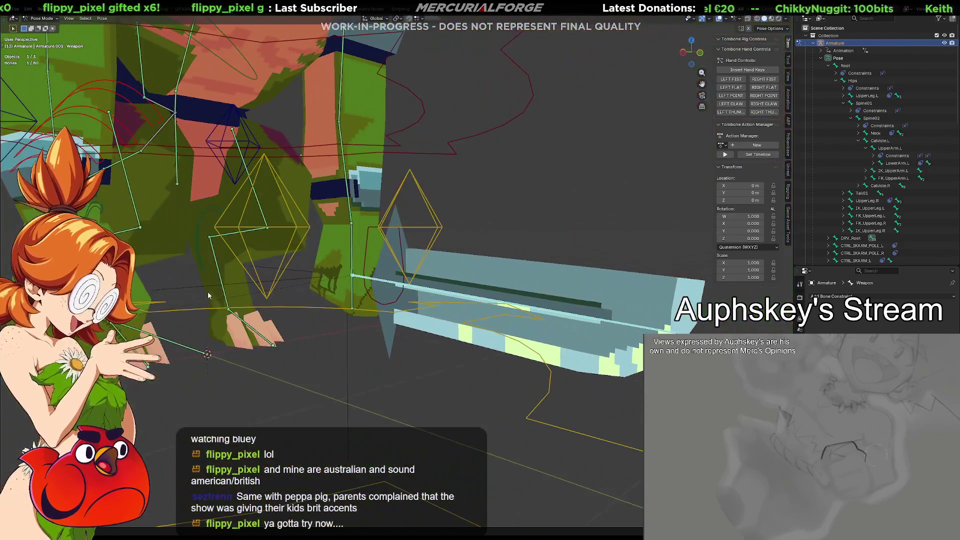
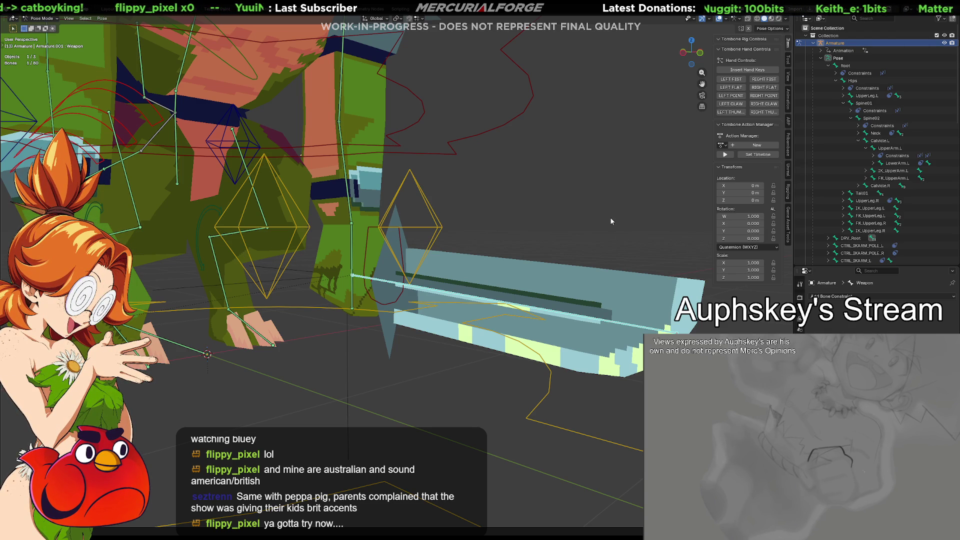
Select the left leg IK pole control, then make the Weapon bone active again.
{"action": "mouse_move", "coordinate": [612, 228]}
{"action": "middle_mouse_down"}
{"action": "mouse_move", "coordinate": [479, 232]}
{"action": "mouse_move", "coordinate": [435, 279]}
{"action": "mouse_move", "coordinate": [438, 297]}
{"action": "middle_mouse_up"}
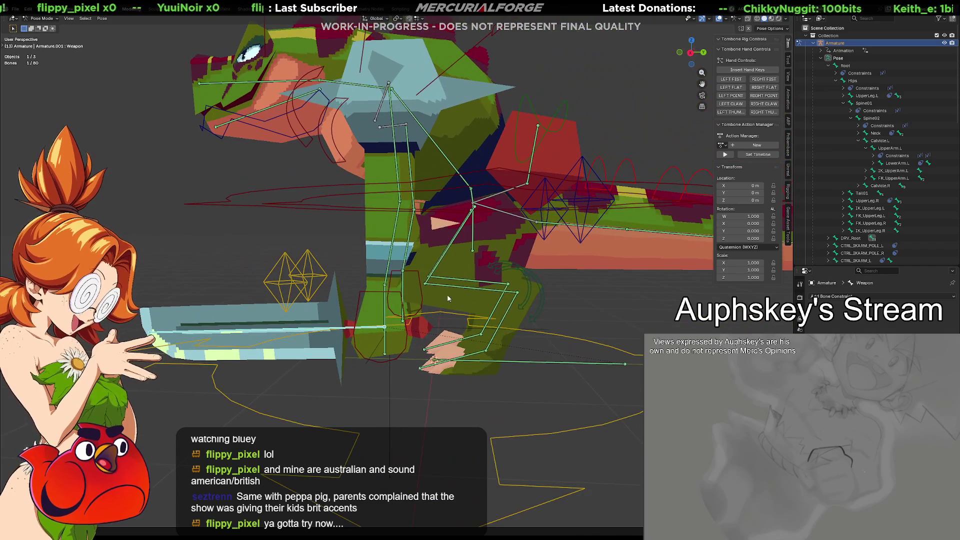
{"action": "mouse_move", "coordinate": [494, 303]}
{"action": "middle_mouse_down"}
{"action": "mouse_move", "coordinate": [408, 351]}
{"action": "mouse_move", "coordinate": [424, 373]}
{"action": "mouse_move", "coordinate": [499, 331]}
{"action": "mouse_move", "coordinate": [561, 310]}
{"action": "mouse_move", "coordinate": [583, 310]}
{"action": "mouse_move", "coordinate": [579, 319]}
{"action": "mouse_move", "coordinate": [506, 314]}
{"action": "mouse_move", "coordinate": [555, 316]}
{"action": "mouse_move", "coordinate": [479, 340]}
{"action": "mouse_move", "coordinate": [571, 280]}
{"action": "mouse_move", "coordinate": [503, 274]}
{"action": "middle_mouse_up"}
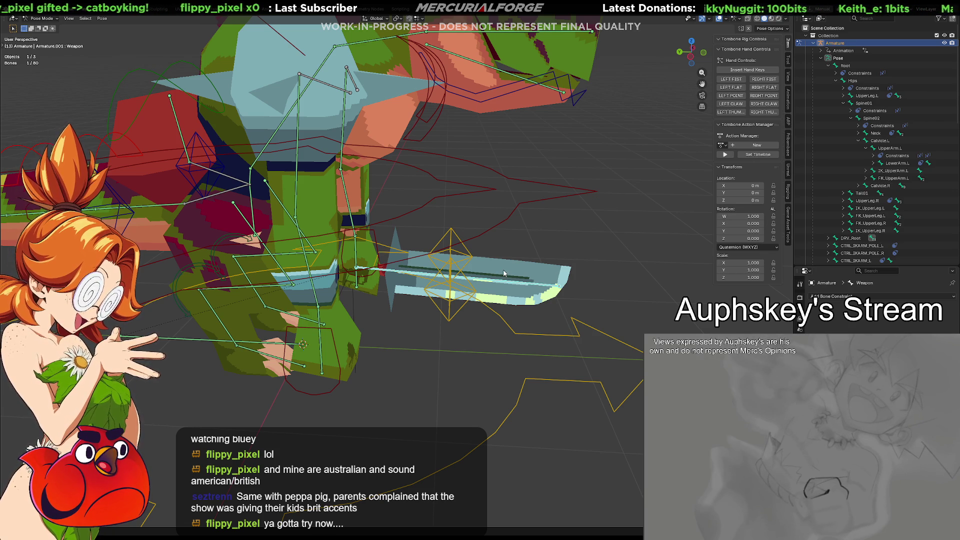
{"action": "left_click", "coordinate": [451, 233]}
{"action": "mouse_move", "coordinate": [502, 309]}
{"action": "middle_mouse_down"}
{"action": "mouse_move", "coordinate": [437, 290]}
{"action": "mouse_move", "coordinate": [505, 393]}
{"action": "middle_mouse_up"}
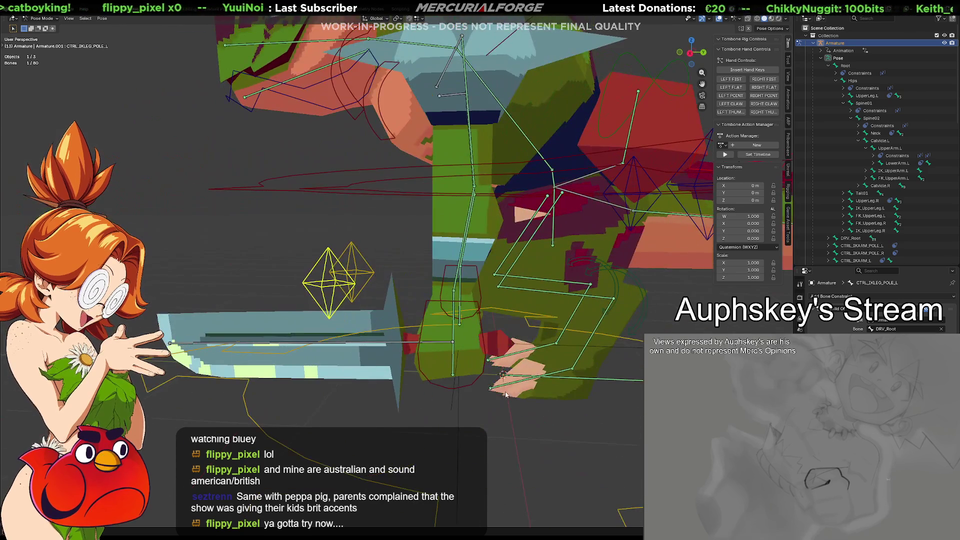
{"action": "left_click", "coordinate": [364, 343]}
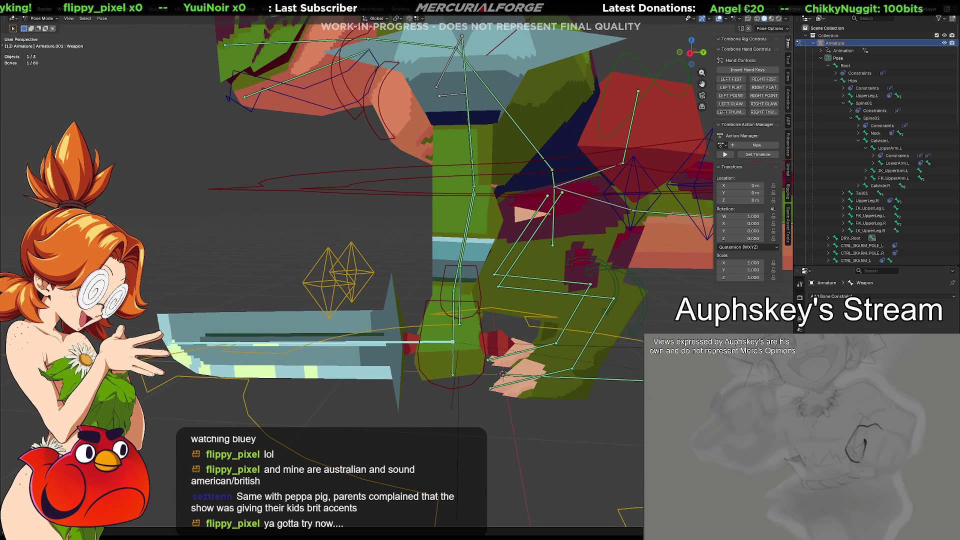
Review the Weapon bone's settings and constraints in the Properties panel.
{"action": "left_click", "coordinate": [799, 309]}
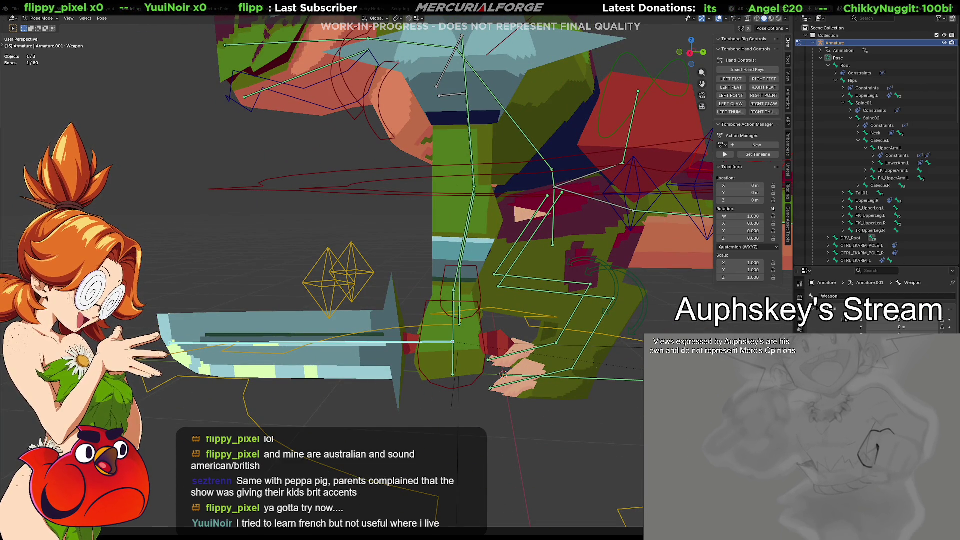
{"action": "scroll", "coordinate": [875, 300], "scroll_direction": "down", "scroll_amount": 3}
{"action": "left_click", "coordinate": [800, 327]}
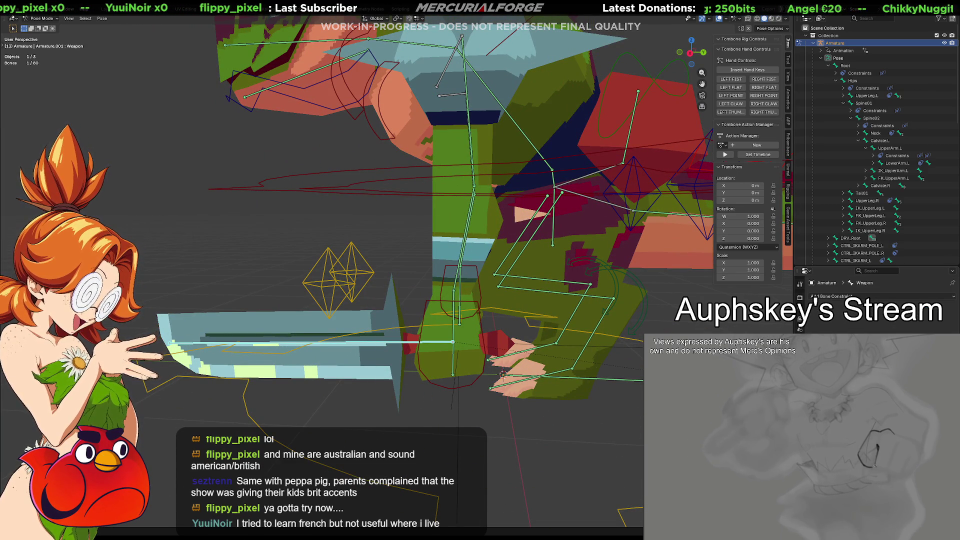
{"action": "scroll", "coordinate": [608, 403], "scroll_direction": "down", "scroll_amount": 3}
{"action": "mouse_move", "coordinate": [572, 382]}
{"action": "middle_mouse_down"}
{"action": "mouse_move", "coordinate": [543, 365]}
{"action": "mouse_move", "coordinate": [515, 373]}
{"action": "middle_mouse_up"}
{"action": "scroll", "coordinate": [531, 359], "scroll_direction": "up", "scroll_amount": 2}
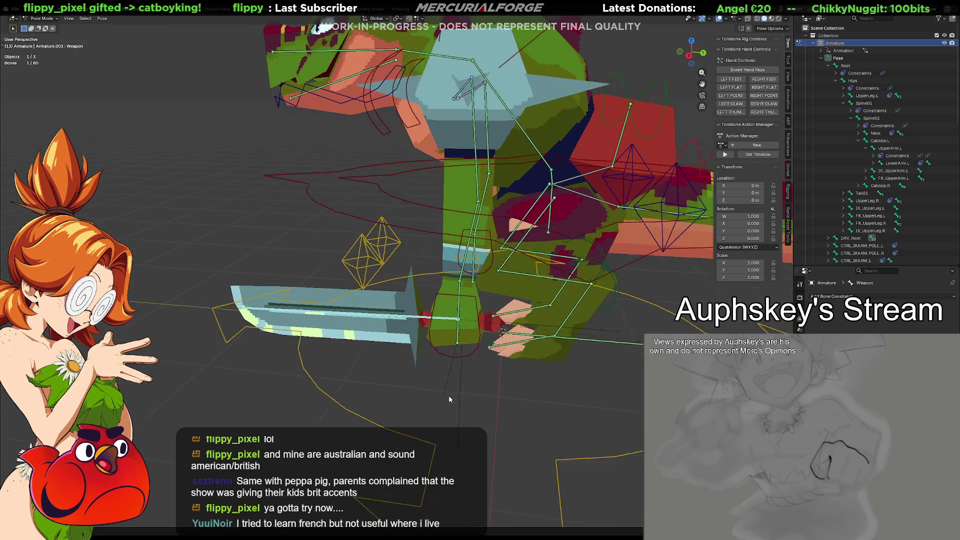
Move the selected root bone, then reselect the Weapon bone along the sword blade.
{"action": "mouse_move", "coordinate": [451, 400]}
{"action": "middle_mouse_down"}
{"action": "mouse_move", "coordinate": [463, 365]}
{"action": "mouse_move", "coordinate": [487, 373]}
{"action": "mouse_move", "coordinate": [447, 384]}
{"action": "mouse_move", "coordinate": [476, 364]}
{"action": "middle_mouse_up"}
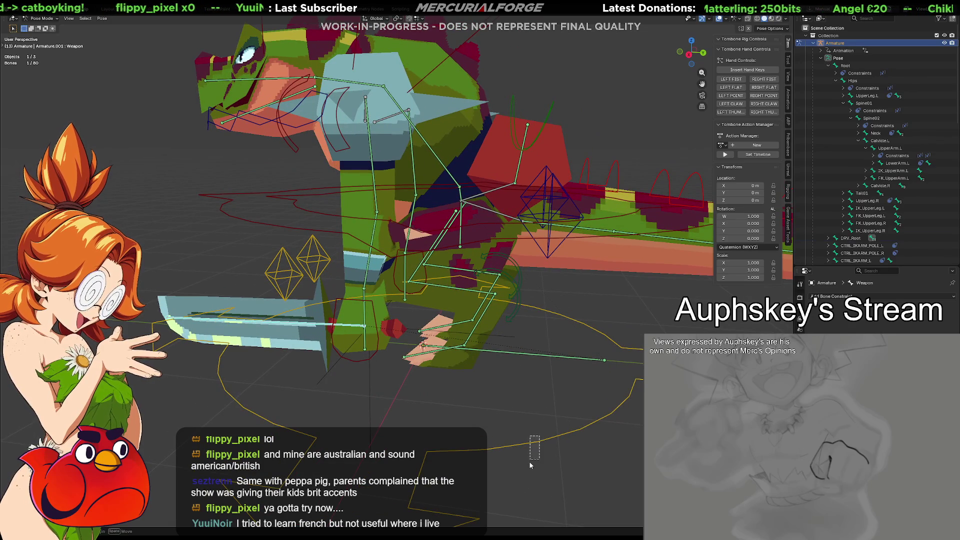
{"action": "key", "text": "g"}
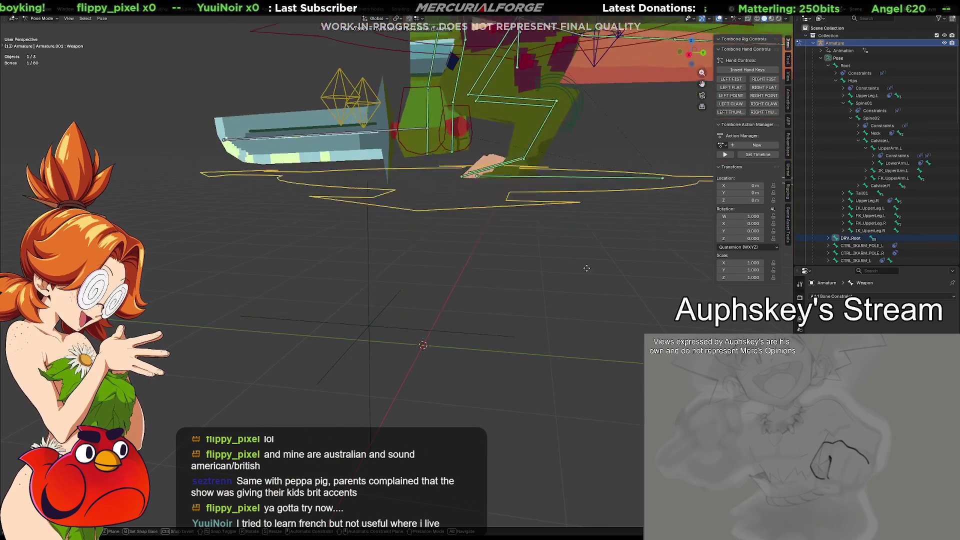
{"action": "left_click", "coordinate": [418, 325]}
{"action": "left_click", "coordinate": [352, 326]}
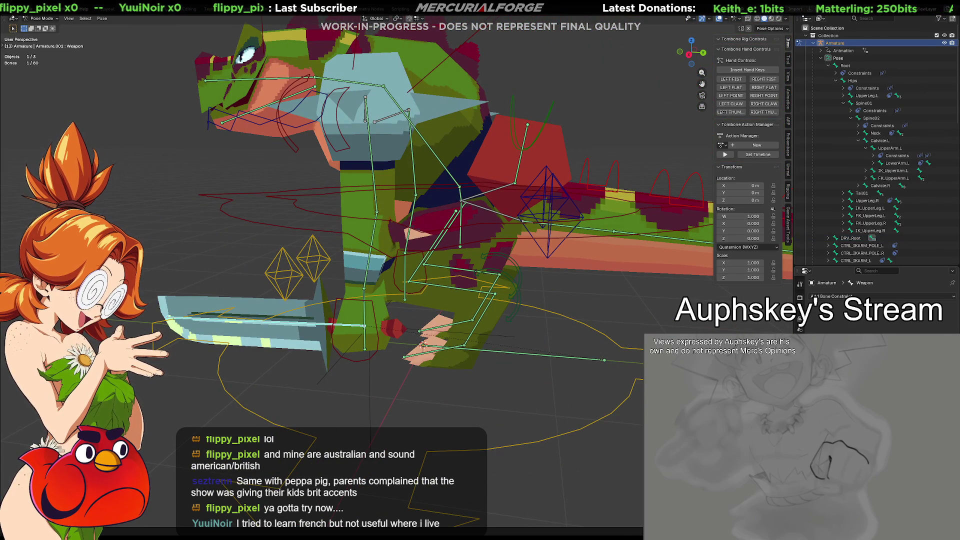
Check the Bone and Armature Data settings, then select the DRV_Bag02 back-bag control.
{"action": "left_click", "coordinate": [799, 289]}
{"action": "left_click", "coordinate": [799, 284]}
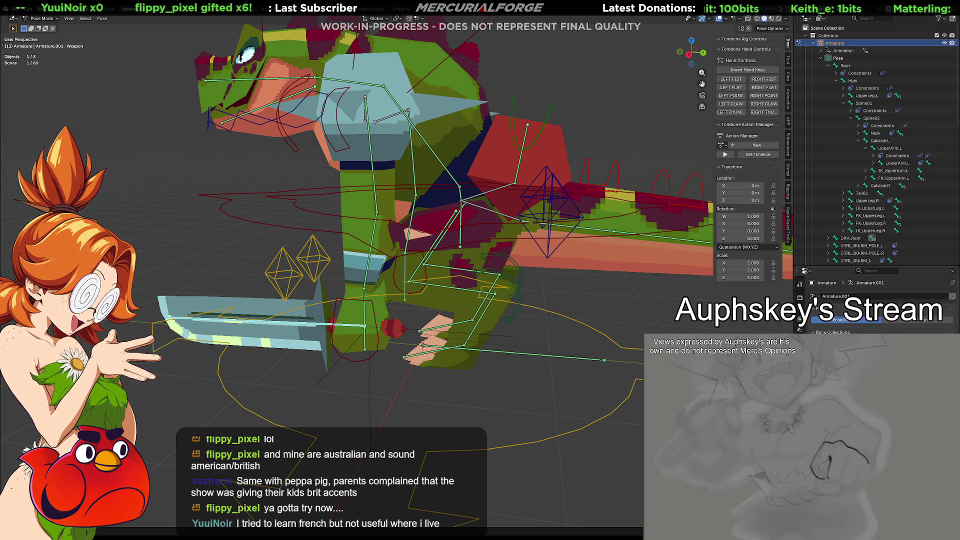
{"action": "mouse_move", "coordinate": [482, 335]}
{"action": "middle_mouse_down"}
{"action": "mouse_move", "coordinate": [517, 331]}
{"action": "mouse_move", "coordinate": [497, 340]}
{"action": "mouse_move", "coordinate": [556, 179]}
{"action": "middle_mouse_up"}
{"action": "left_click", "coordinate": [528, 151]}
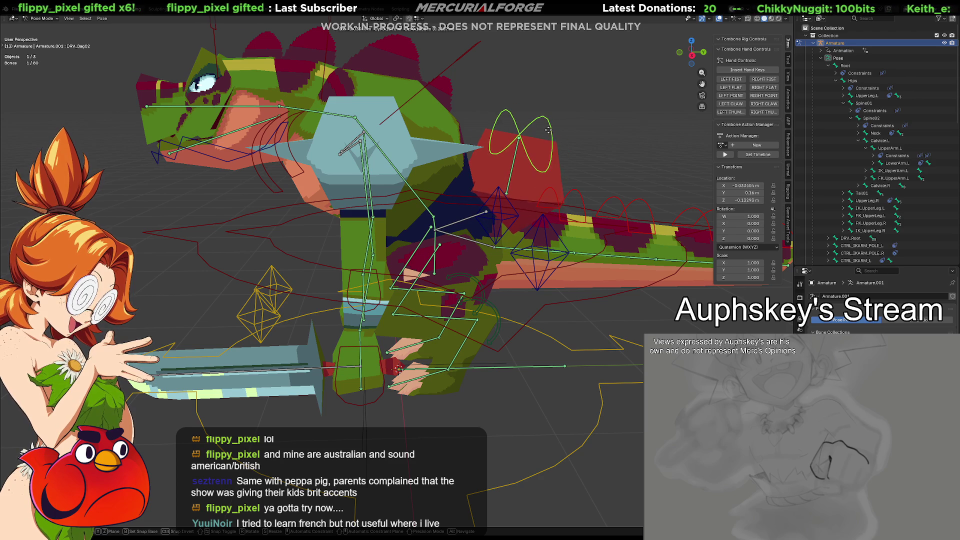
Test-rotate CTRL_COG and DRV_Hips, undoing or cancelling each rotation.
{"action": "mouse_move", "coordinate": [474, 357]}
{"action": "middle_mouse_down"}
{"action": "mouse_move", "coordinate": [456, 356]}
{"action": "mouse_move", "coordinate": [519, 275]}
{"action": "middle_mouse_up"}
{"action": "left_click", "coordinate": [545, 306]}
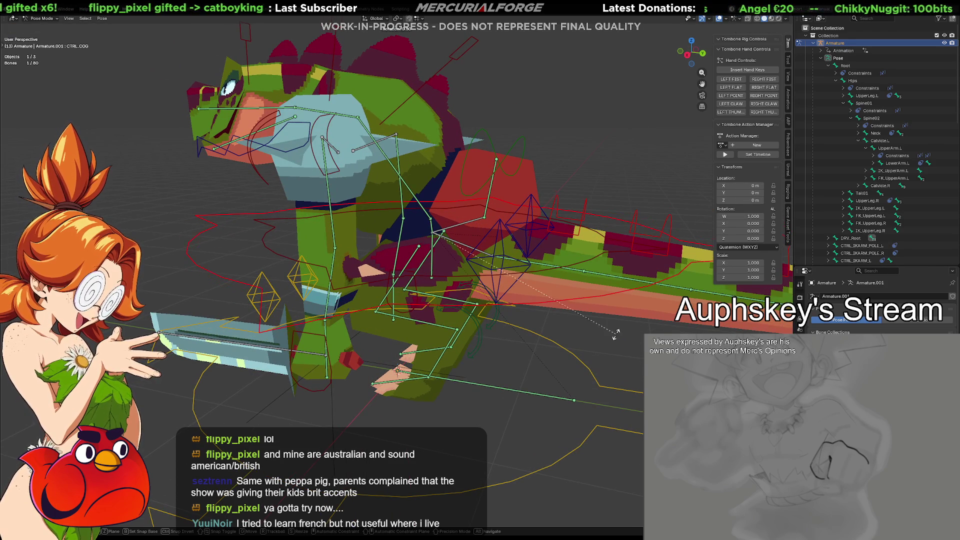
{"action": "key", "text": "r"}
{"action": "left_click", "coordinate": [589, 285]}
{"action": "key", "text": "ctrl+z"}
{"action": "left_click", "coordinate": [548, 270]}
{"action": "key", "text": "r"}
{"action": "right_click", "coordinate": [575, 286]}
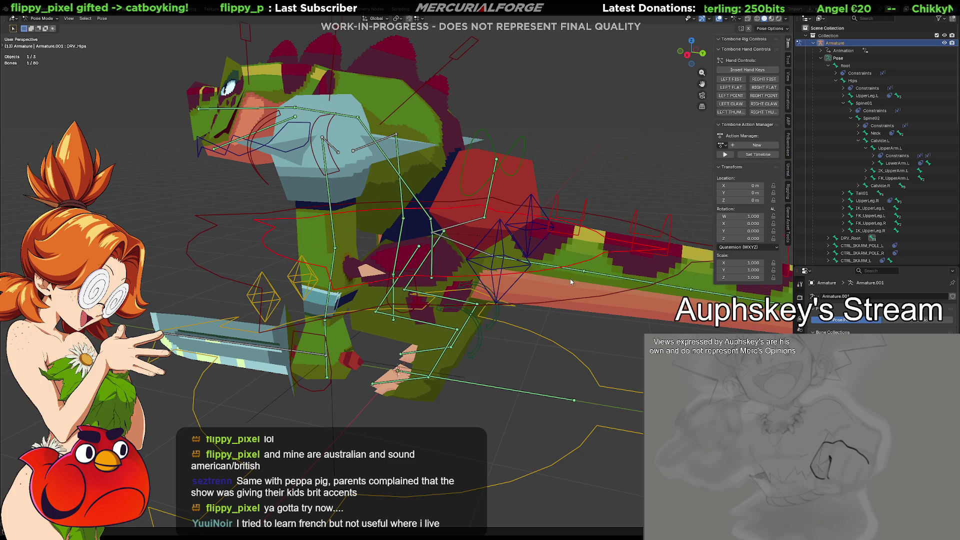
Select DRV_Bag02, view its bone constraints, cancel a test rotation, and inspect the Bag01 bone.
{"action": "left_click", "coordinate": [525, 149]}
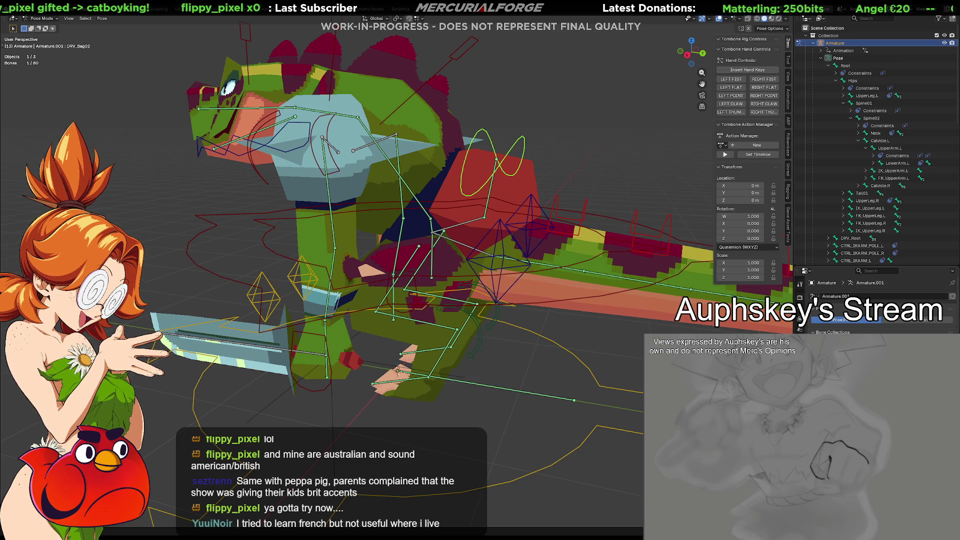
{"action": "left_click", "coordinate": [800, 324]}
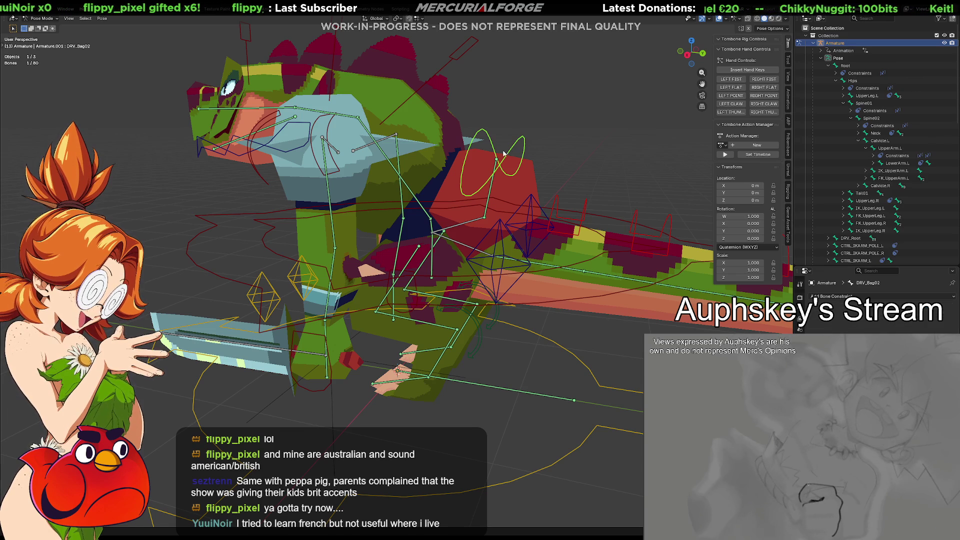
{"action": "key", "text": "r"}
{"action": "right_click", "coordinate": [471, 223]}
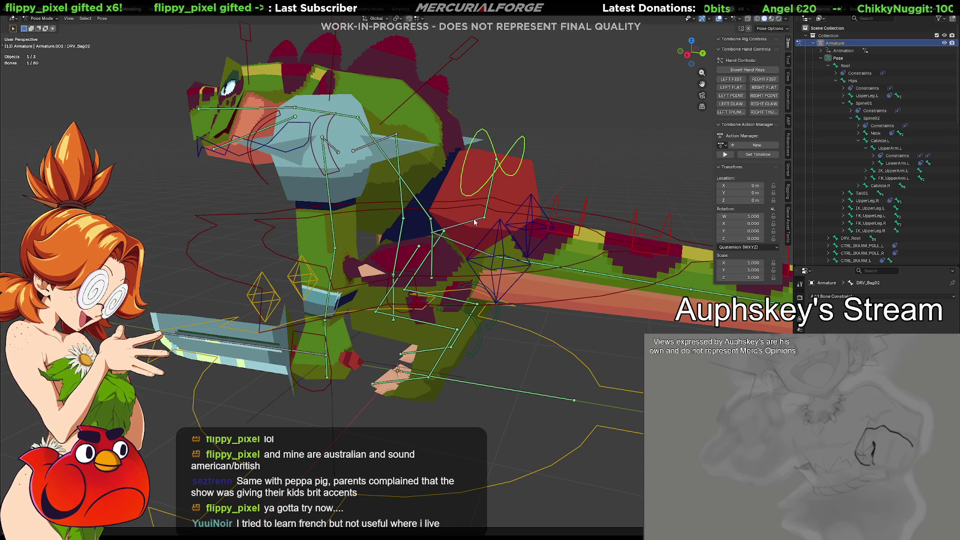
{"action": "left_click", "coordinate": [474, 223], "text": "shift"}
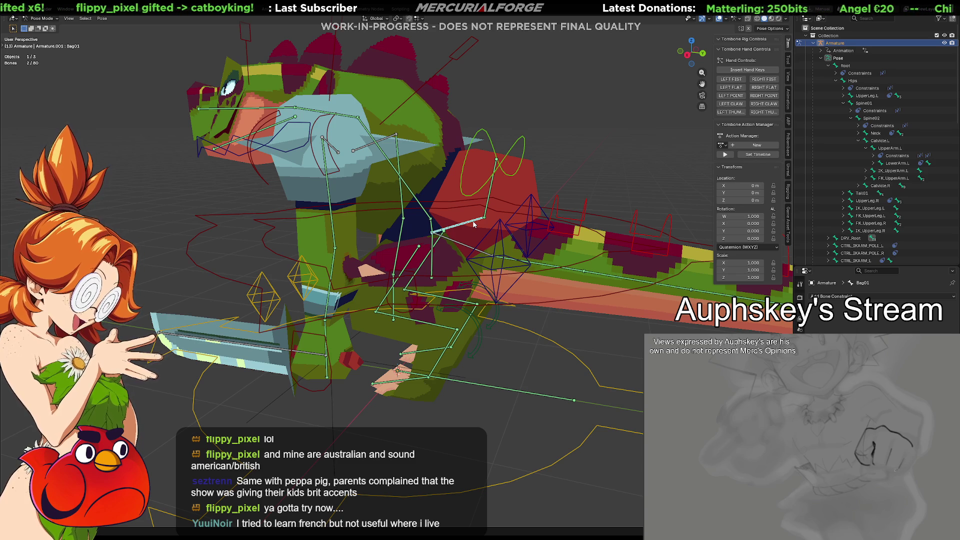
{"action": "left_click", "coordinate": [472, 221], "text": "shift"}
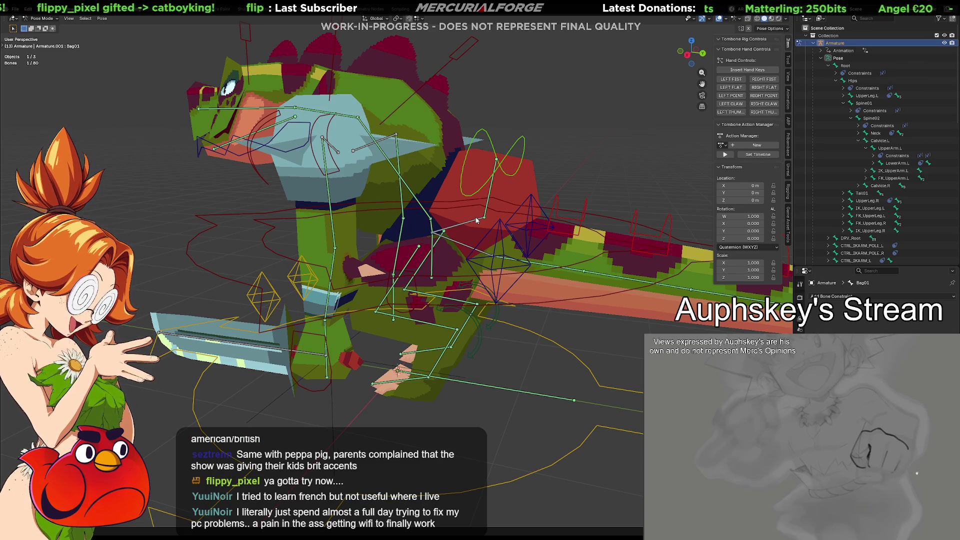
{"action": "left_click", "coordinate": [477, 220]}
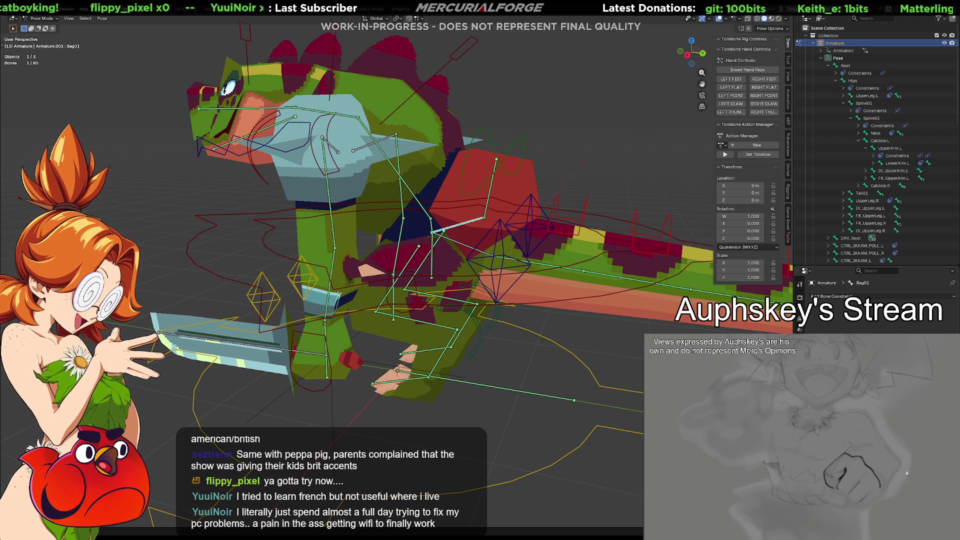
{"action": "left_click", "coordinate": [799, 320]}
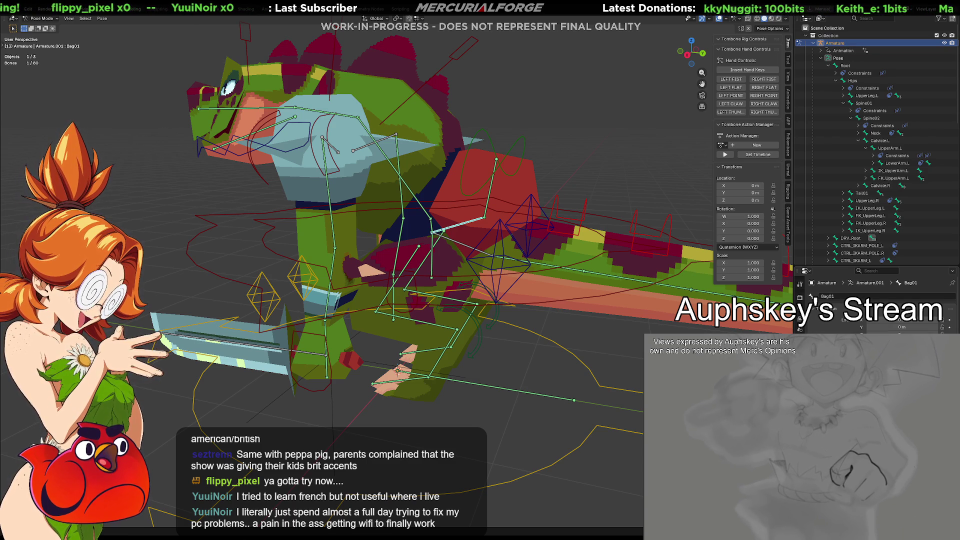
{"action": "left_click", "coordinate": [799, 311]}
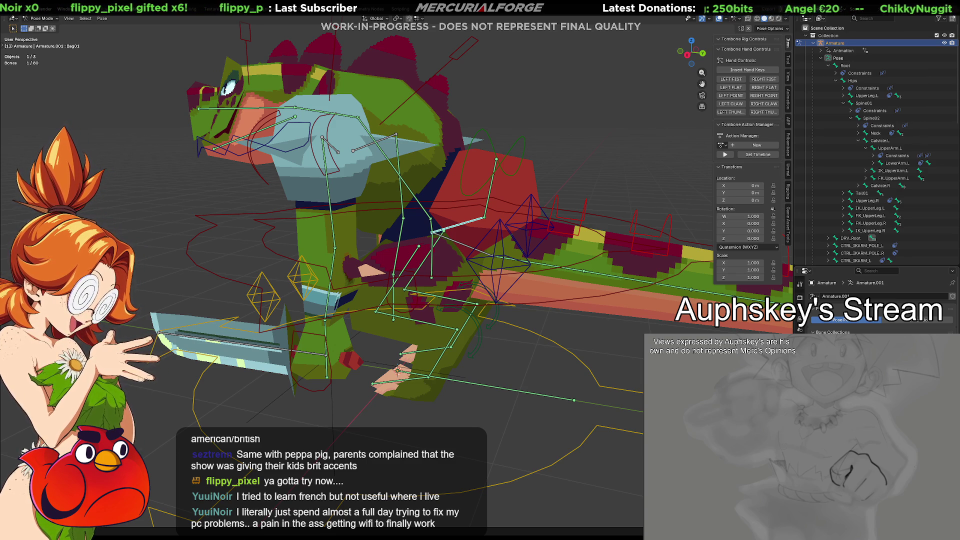
{"action": "left_click", "coordinate": [489, 193], "text": "shift"}
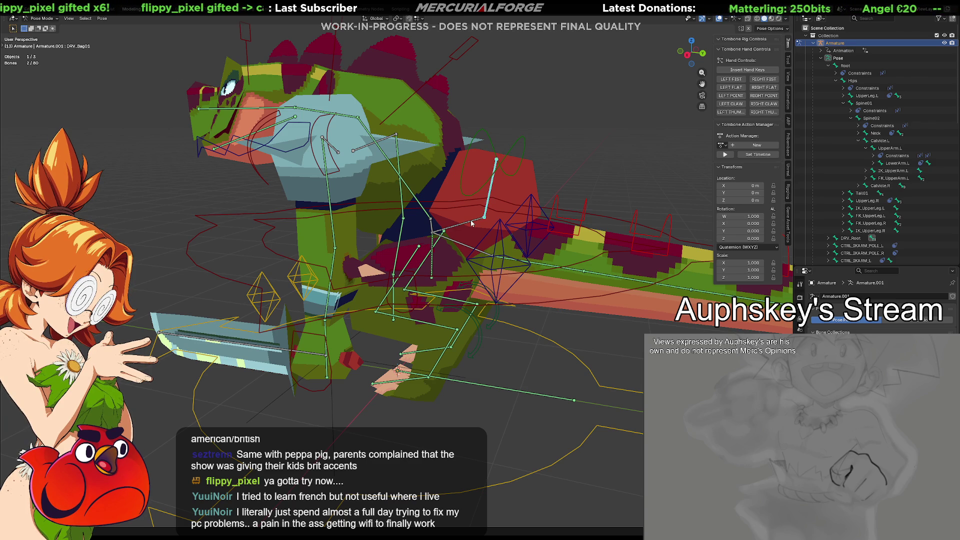
{"action": "left_click", "coordinate": [512, 197]}
{"action": "left_click", "coordinate": [486, 219]}
{"action": "left_click", "coordinate": [468, 224], "text": "shift"}
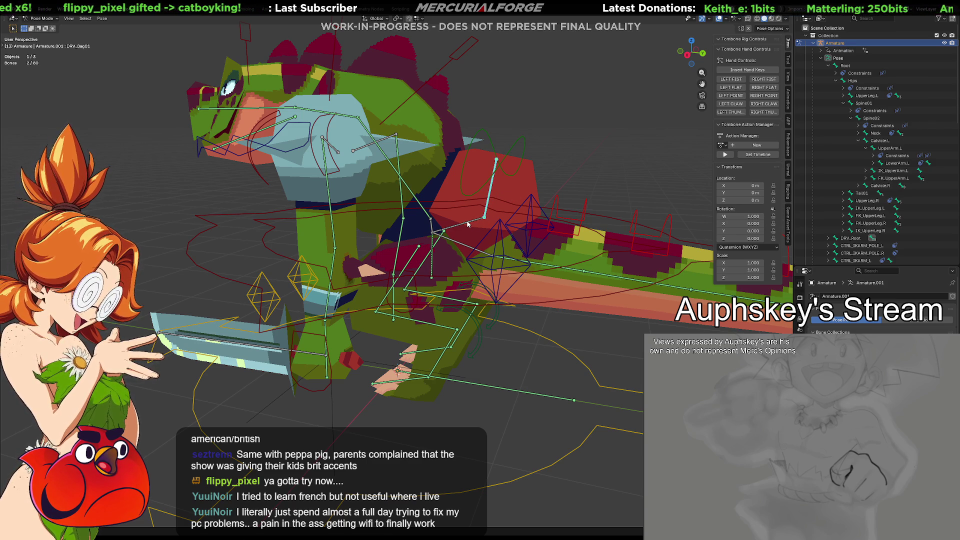
{"action": "left_click", "coordinate": [487, 191]}
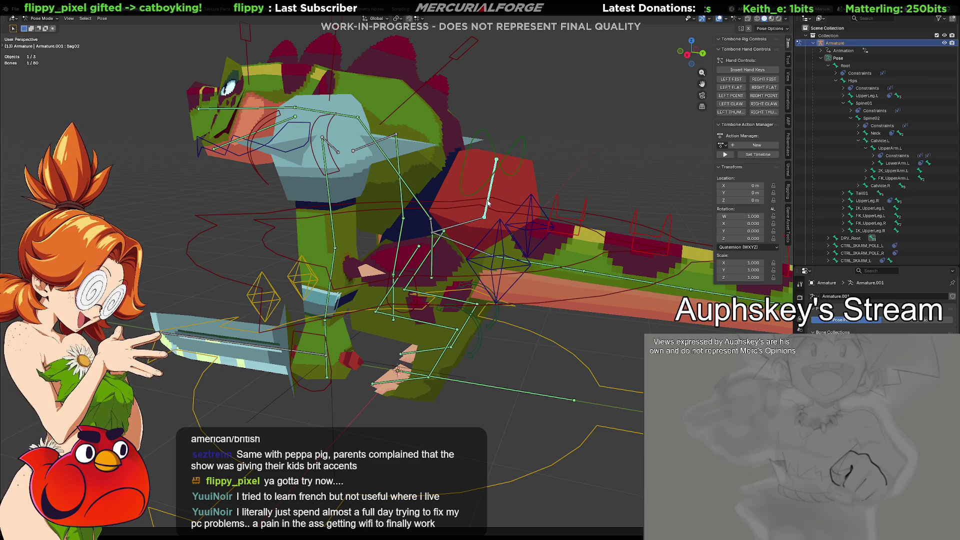
{"action": "middle_click_drag", "start_coordinate": [489, 201], "coordinate": [505, 198]}
{"action": "mouse_move", "coordinate": [640, 306]}
{"action": "middle_mouse_down"}
{"action": "mouse_move", "coordinate": [647, 314]}
{"action": "mouse_move", "coordinate": [530, 306]}
{"action": "middle_mouse_up"}
{"action": "left_click", "coordinate": [497, 184]}
{"action": "left_click", "coordinate": [491, 181]}
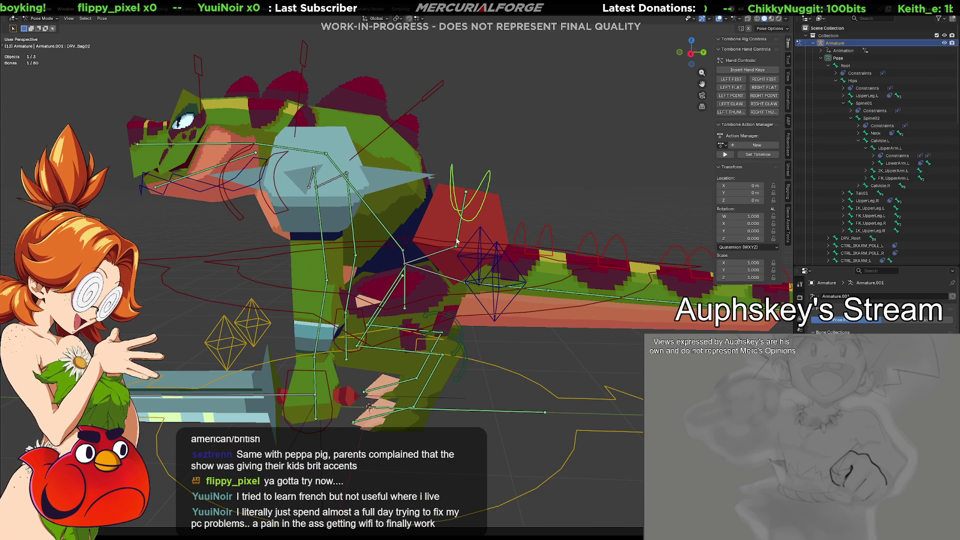
{"action": "key", "text": "g"}
{"action": "left_click", "coordinate": [565, 159]}
{"action": "key", "text": "alt+g"}
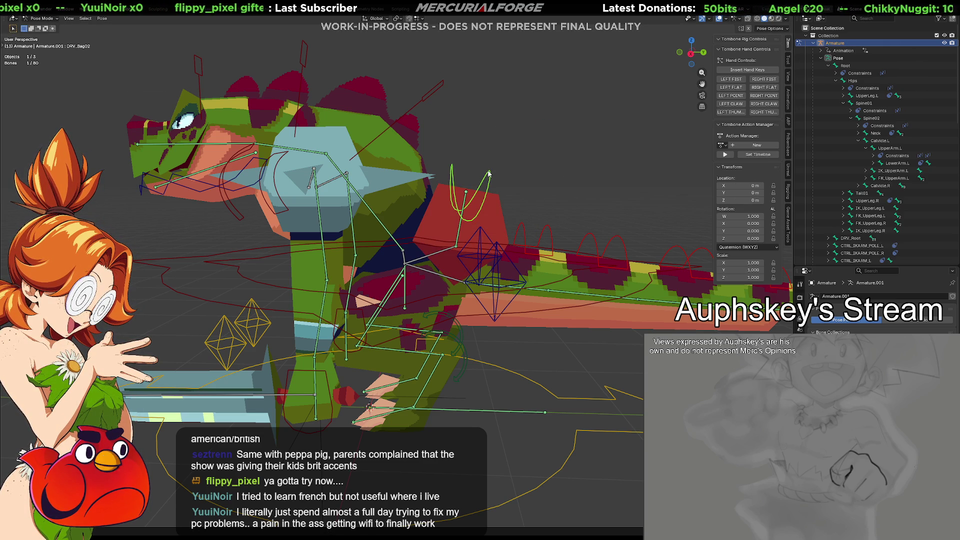
{"action": "left_click", "coordinate": [444, 253], "text": "shift"}
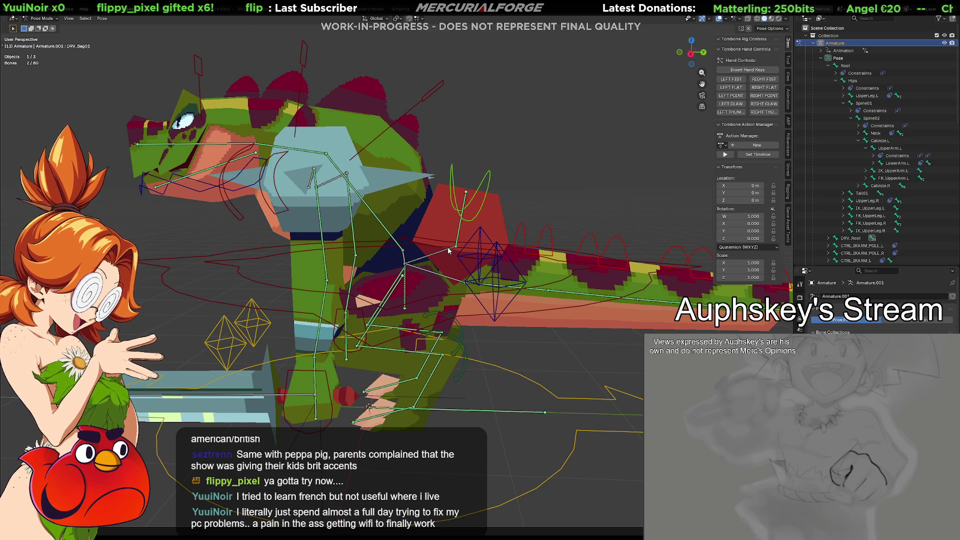
{"action": "left_click", "coordinate": [521, 182]}
{"action": "mouse_move", "coordinate": [520, 195]}
{"action": "middle_mouse_down"}
{"action": "mouse_move", "coordinate": [514, 233]}
{"action": "mouse_move", "coordinate": [532, 249]}
{"action": "mouse_move", "coordinate": [550, 242]}
{"action": "mouse_move", "coordinate": [541, 246]}
{"action": "middle_mouse_up"}
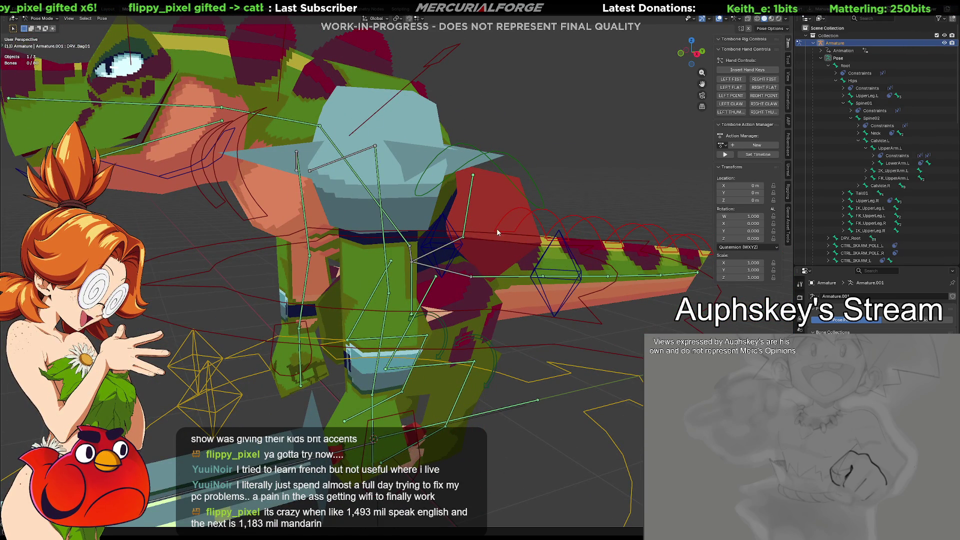
{"action": "mouse_move", "coordinate": [533, 251]}
{"action": "middle_mouse_down"}
{"action": "mouse_move", "coordinate": [438, 223]}
{"action": "mouse_move", "coordinate": [462, 279]}
{"action": "middle_mouse_up"}
{"action": "left_click", "coordinate": [517, 223]}
{"action": "mouse_move", "coordinate": [518, 223]}
{"action": "middle_mouse_down"}
{"action": "mouse_move", "coordinate": [518, 246]}
{"action": "mouse_move", "coordinate": [476, 249]}
{"action": "middle_mouse_up"}
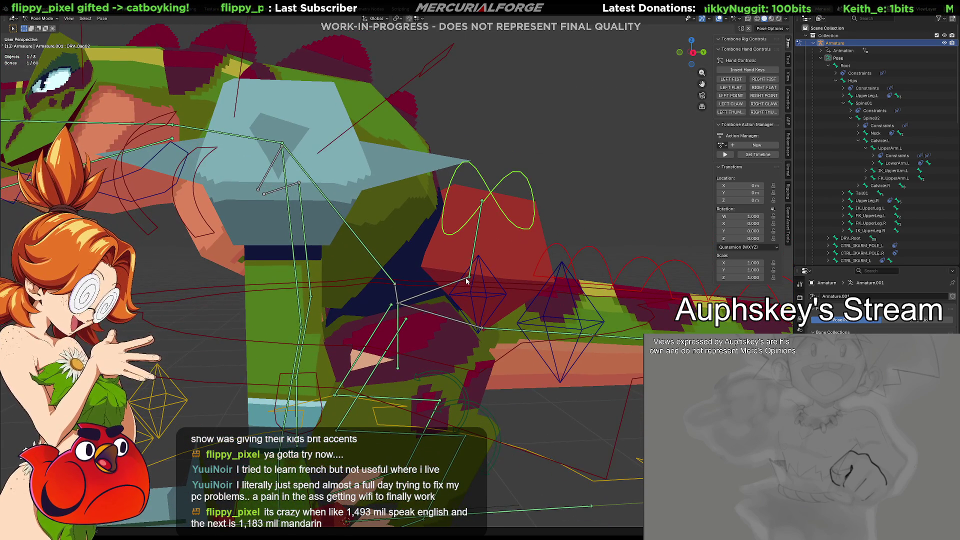
{"action": "left_click", "coordinate": [452, 281], "text": "shift"}
{"action": "left_click", "coordinate": [452, 284]}
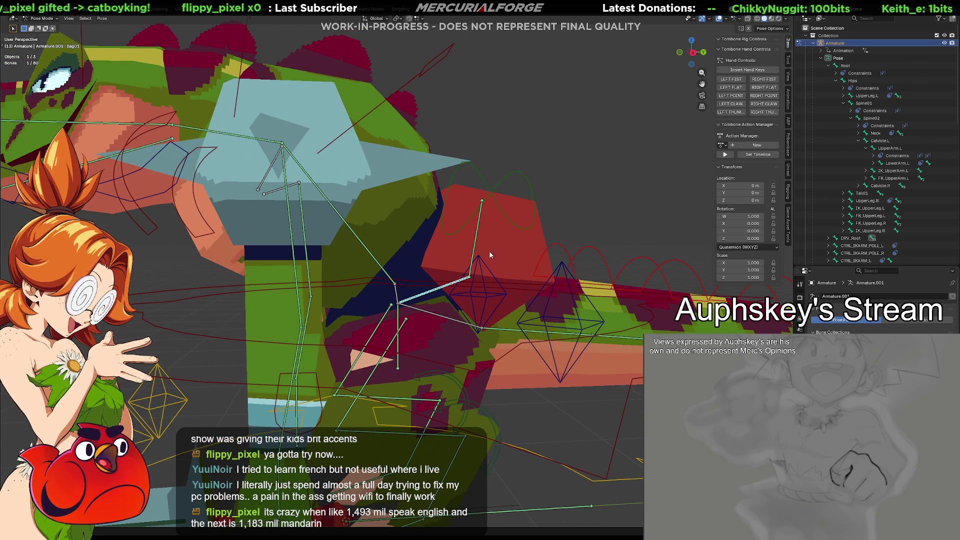
{"action": "left_click", "coordinate": [527, 182]}
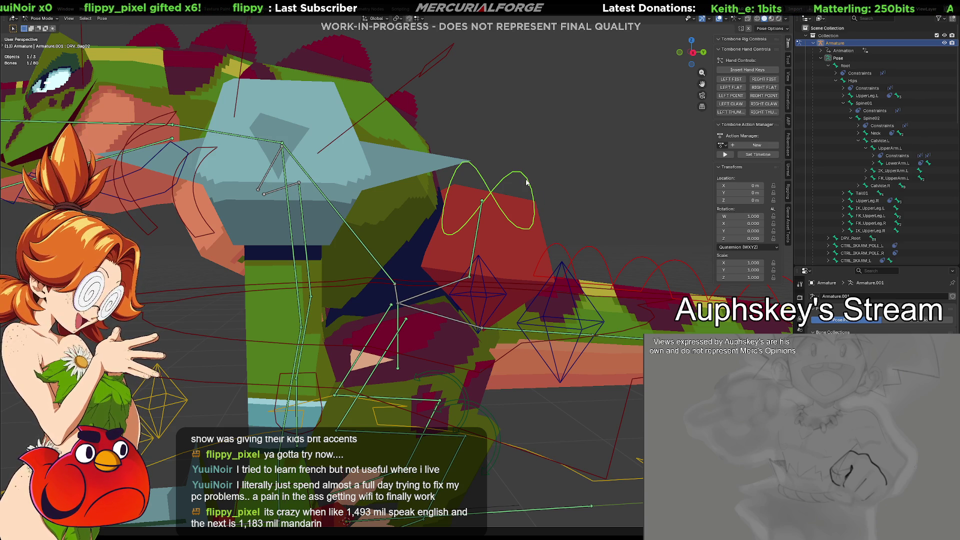
{"action": "left_click", "coordinate": [462, 284], "text": "shift"}
{"action": "middle_click_drag", "start_coordinate": [462, 283], "coordinate": [419, 286]}
{"action": "left_click", "coordinate": [600, 220]}
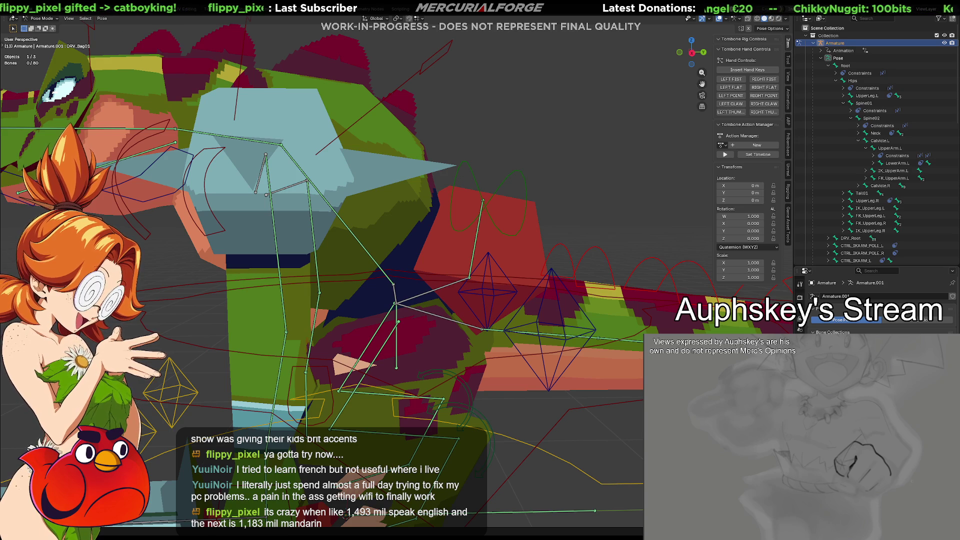
{"action": "key", "text": "shift+h"}
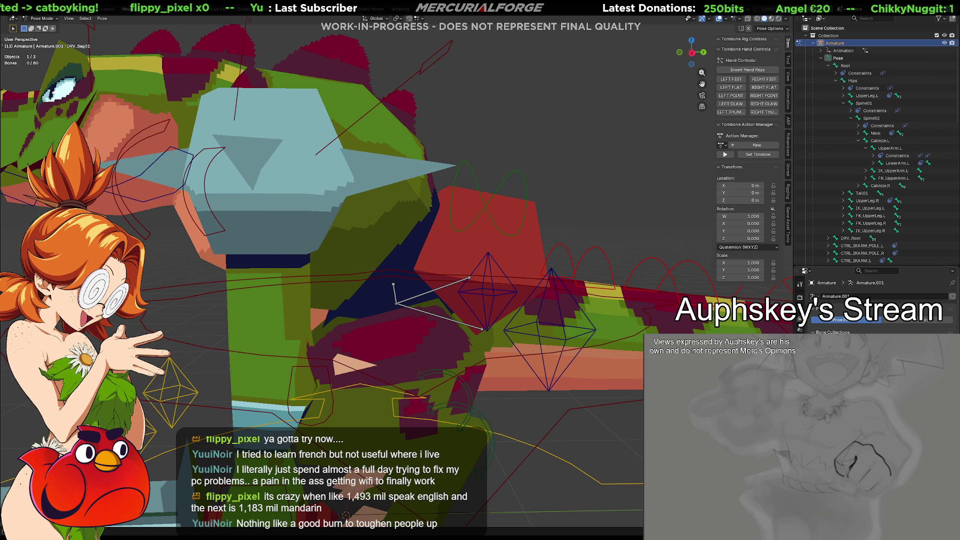
{"action": "key", "text": "alt+h"}
{"action": "left_click", "coordinate": [514, 213]}
{"action": "mouse_move", "coordinate": [514, 213]}
{"action": "middle_mouse_down"}
{"action": "mouse_move", "coordinate": [499, 225]}
{"action": "mouse_move", "coordinate": [434, 225]}
{"action": "middle_mouse_up"}
{"action": "scroll", "coordinate": [499, 235], "scroll_direction": "up", "scroll_amount": 3}
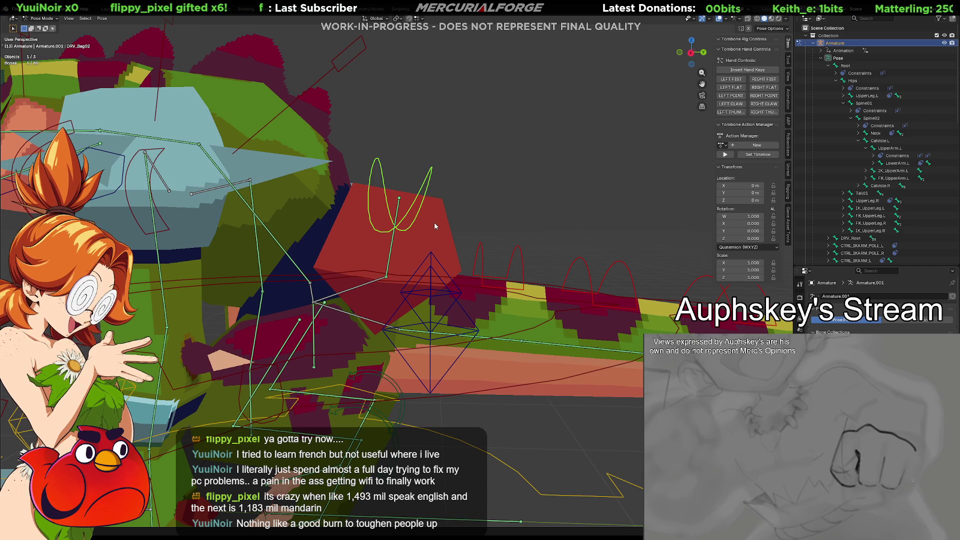
{"action": "scroll", "coordinate": [434, 222], "scroll_direction": "up", "scroll_amount": 3}
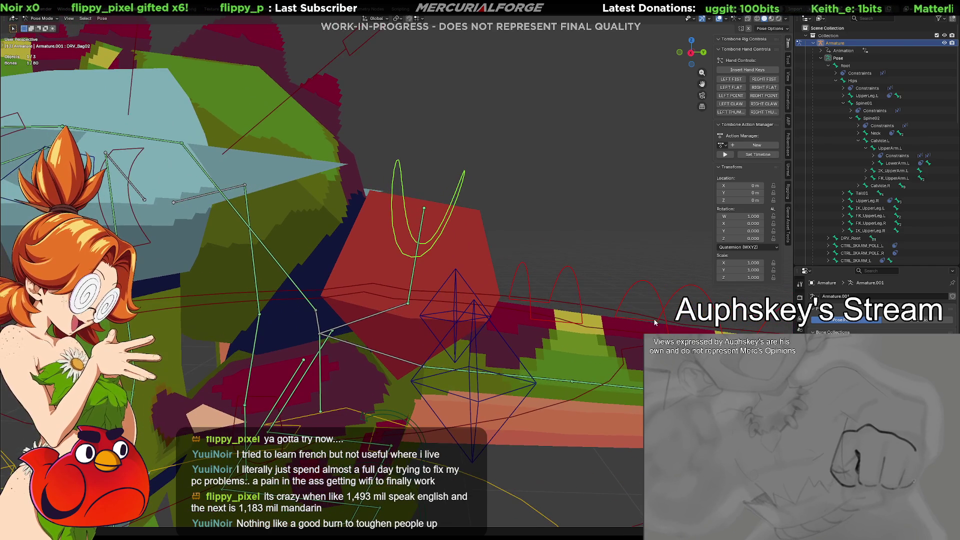
{"action": "key", "text": "g"}
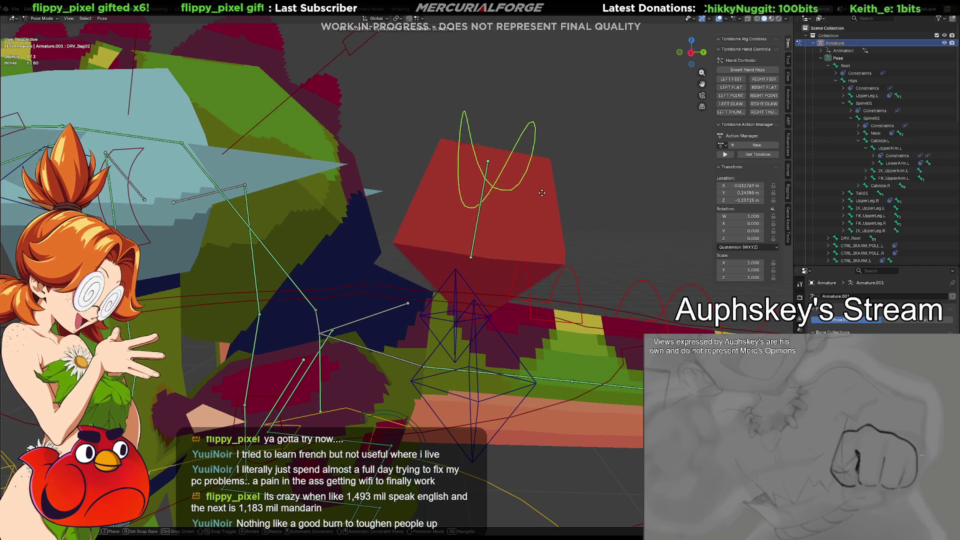
{"action": "key", "text": "Escape"}
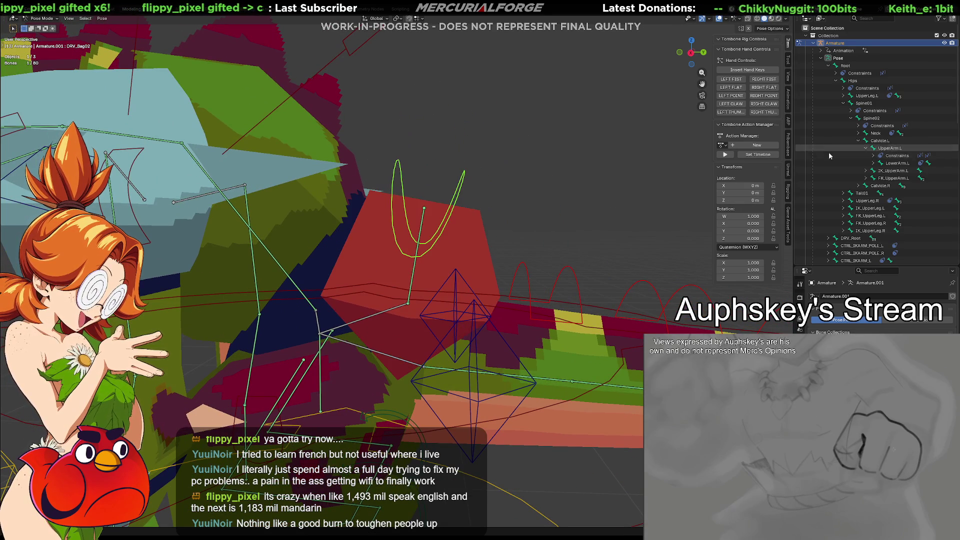
{"action": "scroll", "coordinate": [867, 218], "scroll_direction": "down", "scroll_amount": 5}
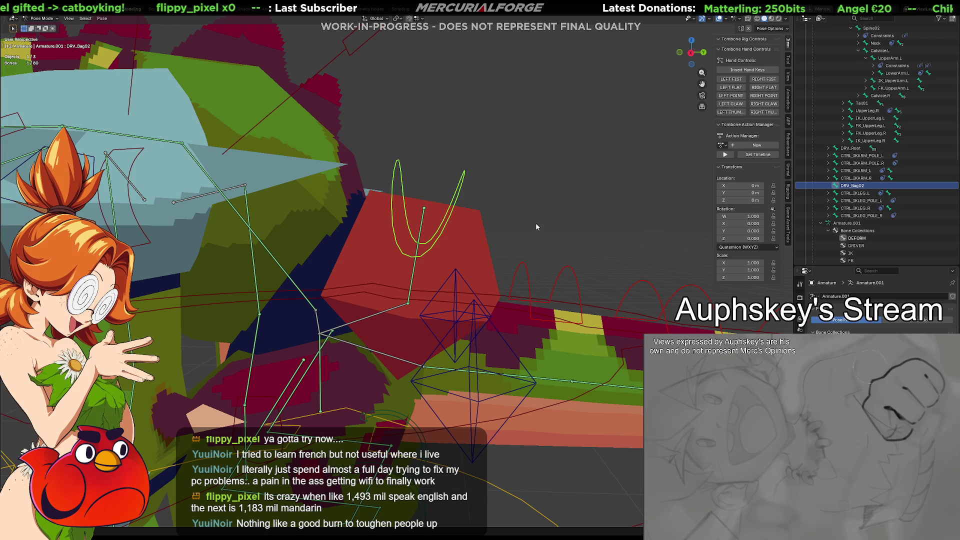
{"action": "middle_click_drag", "start_coordinate": [530, 245], "coordinate": [548, 241]}
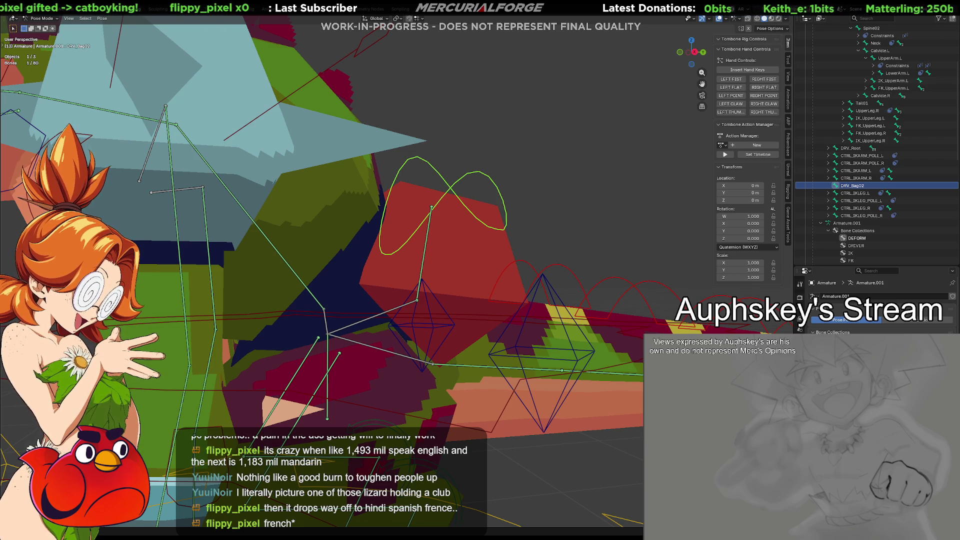
{"action": "middle_click_drag", "start_coordinate": [550, 220], "coordinate": [523, 214]}
{"action": "left_click", "coordinate": [456, 180]}
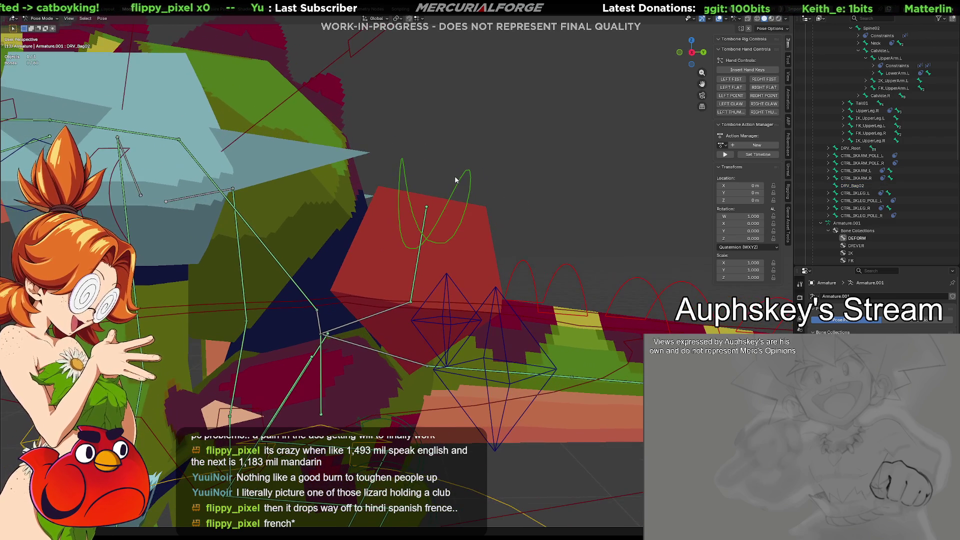
{"action": "left_click", "coordinate": [466, 182]}
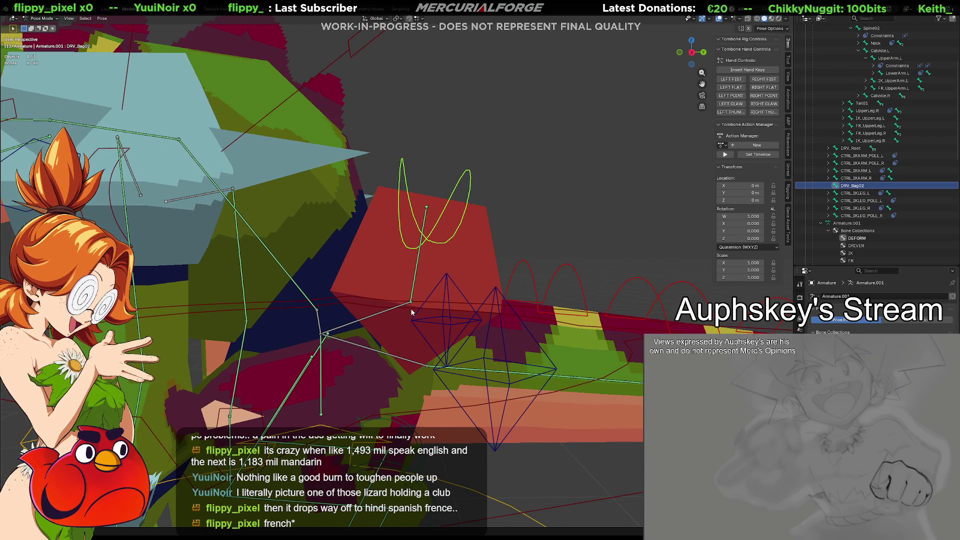
Parent DRV_Bag02 to the spine bone with Keep Offset in Edit Mode.
{"action": "left_click", "coordinate": [383, 312], "text": "shift"}
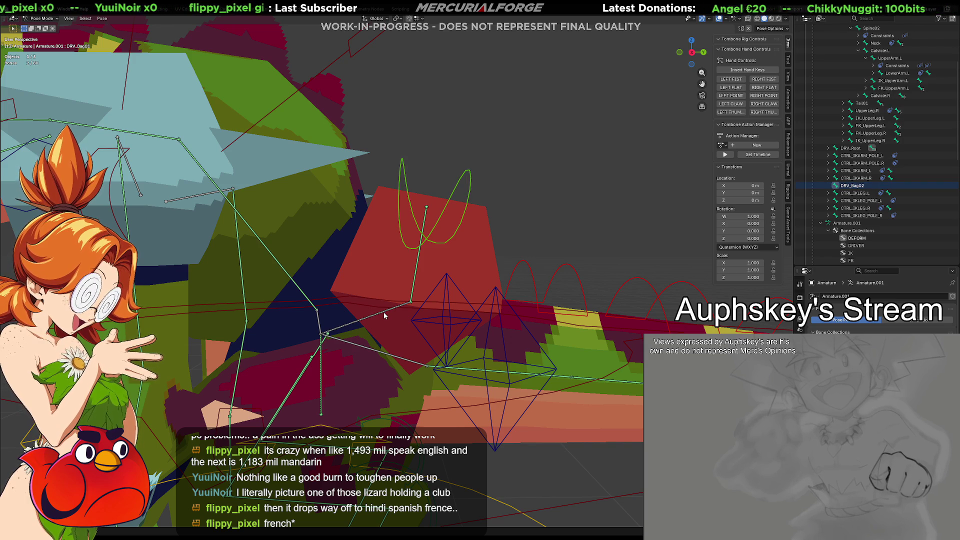
{"action": "key", "text": "ctrl+p"}
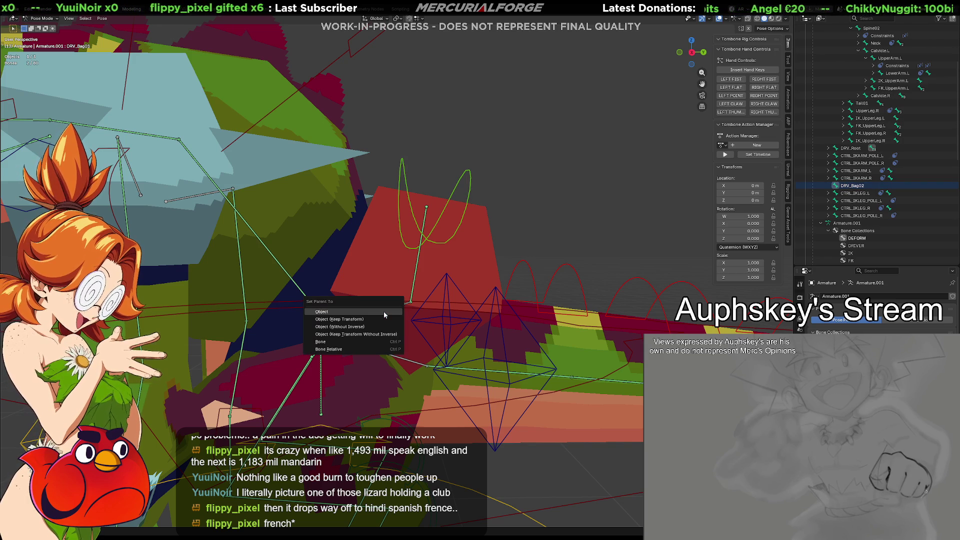
{"action": "key", "text": "Tab"}
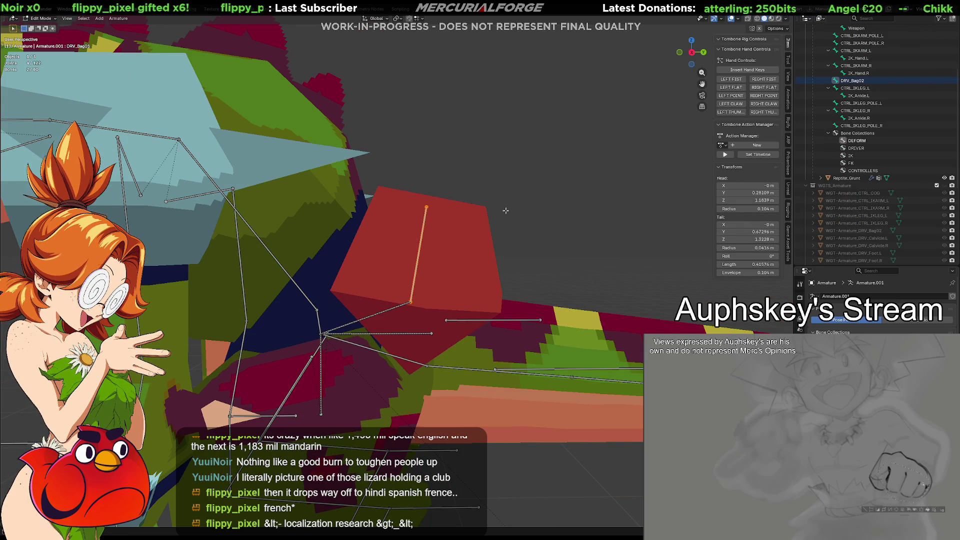
{"action": "key", "text": "ctrl+p"}
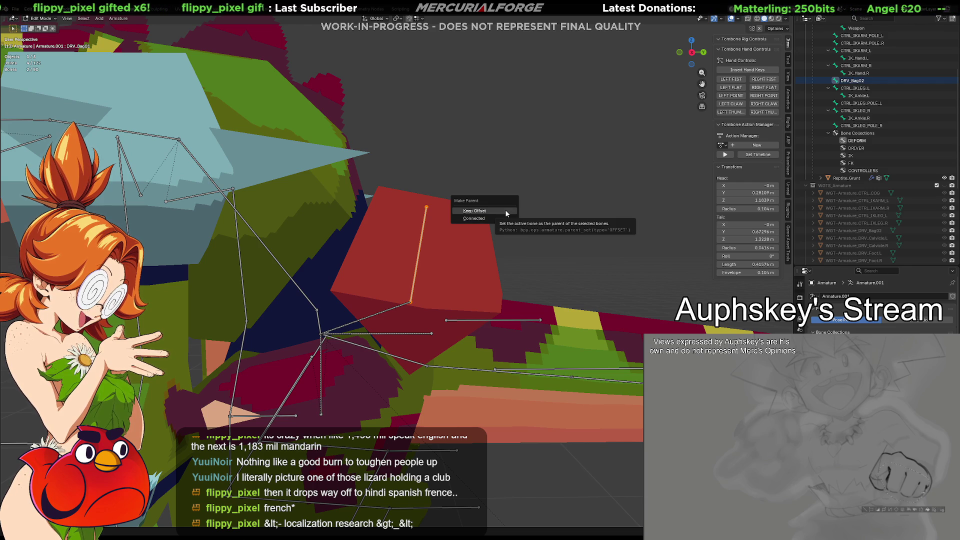
{"action": "left_click", "coordinate": [505, 209]}
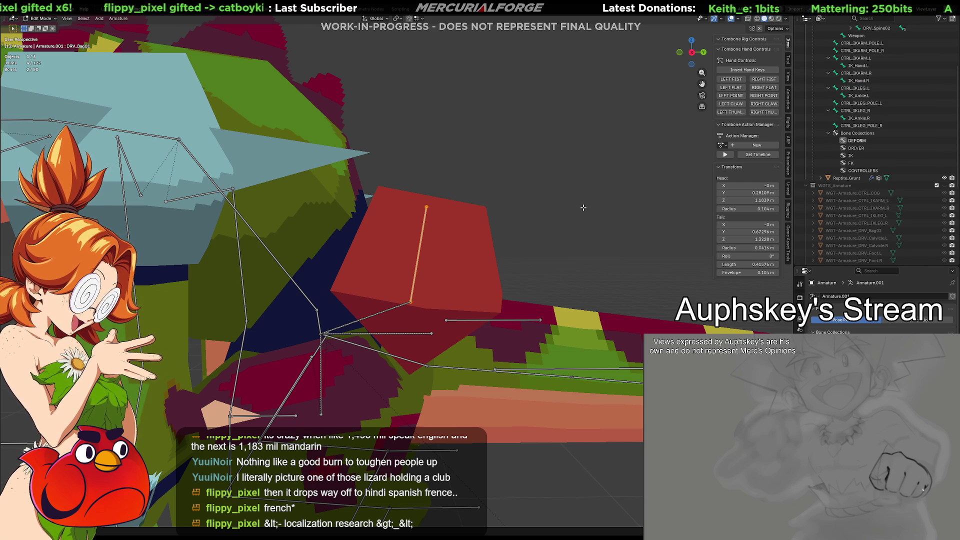
Return to Pose Mode and test-move DRV_Bag02 to check the new parenting.
{"action": "key", "text": "ctrl+Tab"}
{"action": "left_click", "coordinate": [467, 179]}
{"action": "key", "text": "g"}
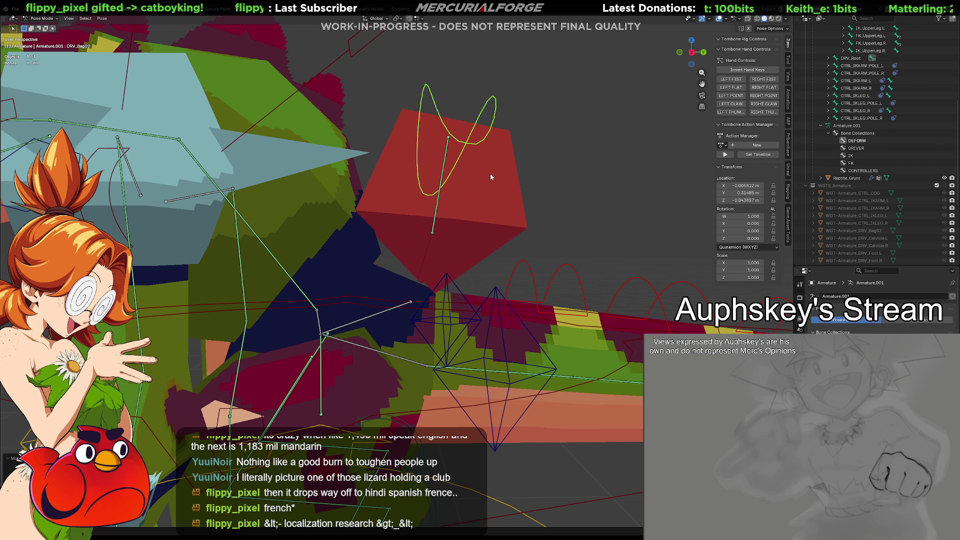
{"action": "right_click", "coordinate": [520, 366]}
{"action": "left_click", "coordinate": [526, 457]}
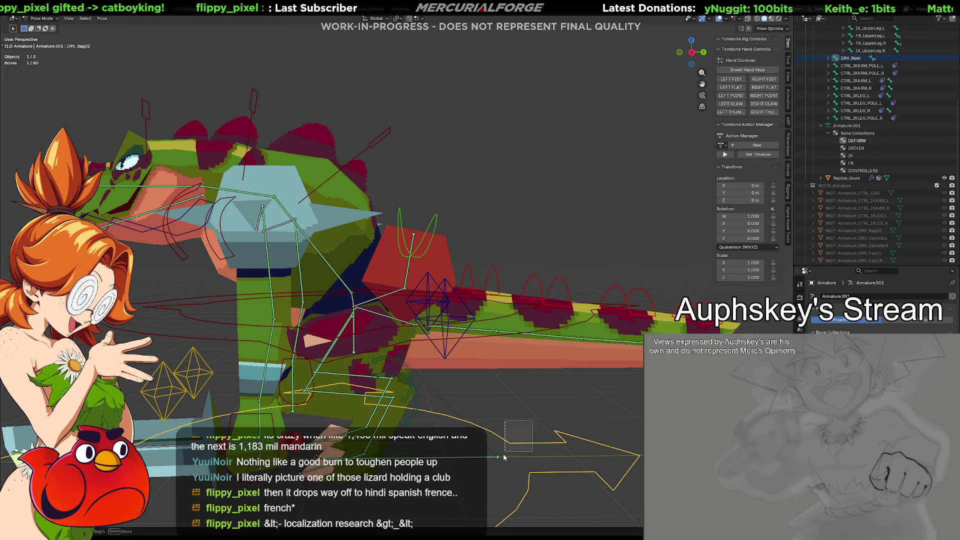
{"action": "key", "text": "g"}
{"action": "left_click", "coordinate": [532, 409]}
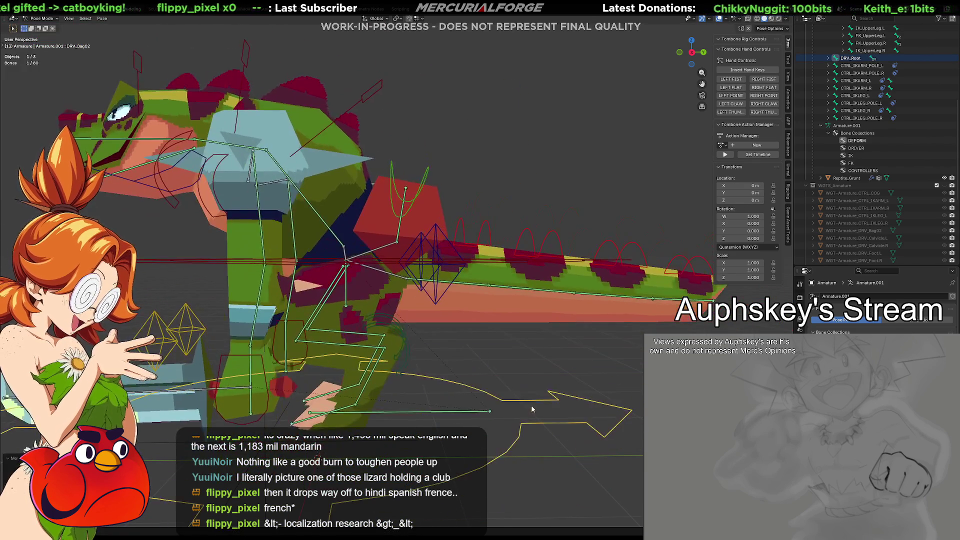
{"action": "key", "text": "ctrl+z"}
{"action": "left_click", "coordinate": [437, 216]}
{"action": "key", "text": "g"}
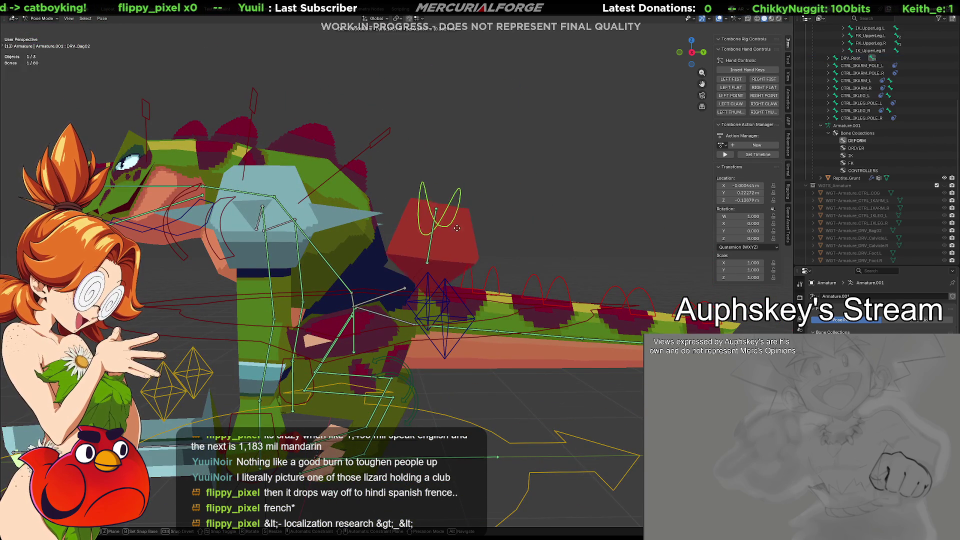
{"action": "left_click", "coordinate": [473, 203]}
{"action": "mouse_move", "coordinate": [473, 203]}
{"action": "middle_mouse_down"}
{"action": "mouse_move", "coordinate": [362, 229]}
{"action": "mouse_move", "coordinate": [460, 239]}
{"action": "mouse_move", "coordinate": [449, 244]}
{"action": "middle_mouse_up"}
{"action": "key", "text": "alt+g"}
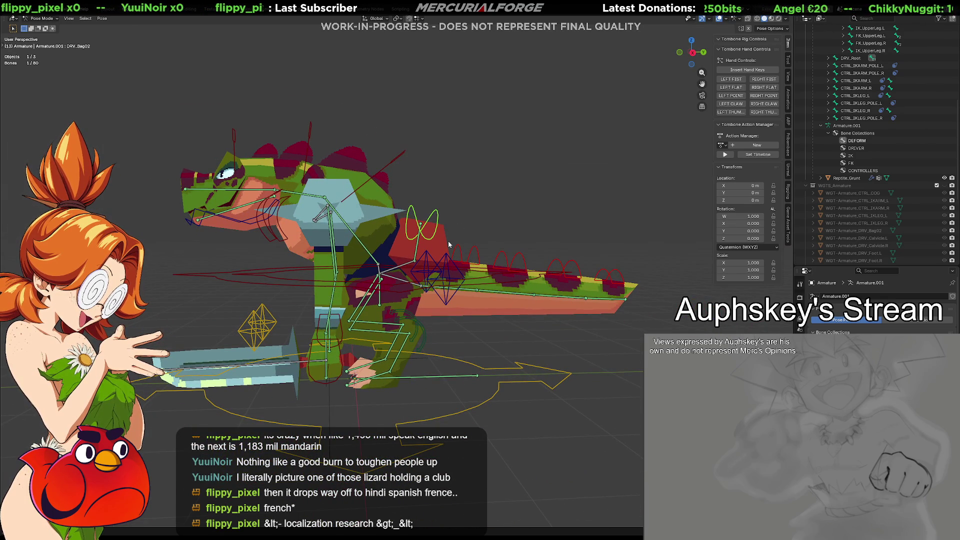
{"action": "key", "text": "g"}
{"action": "left_click", "coordinate": [461, 208]}
{"action": "key", "text": "alt+g"}
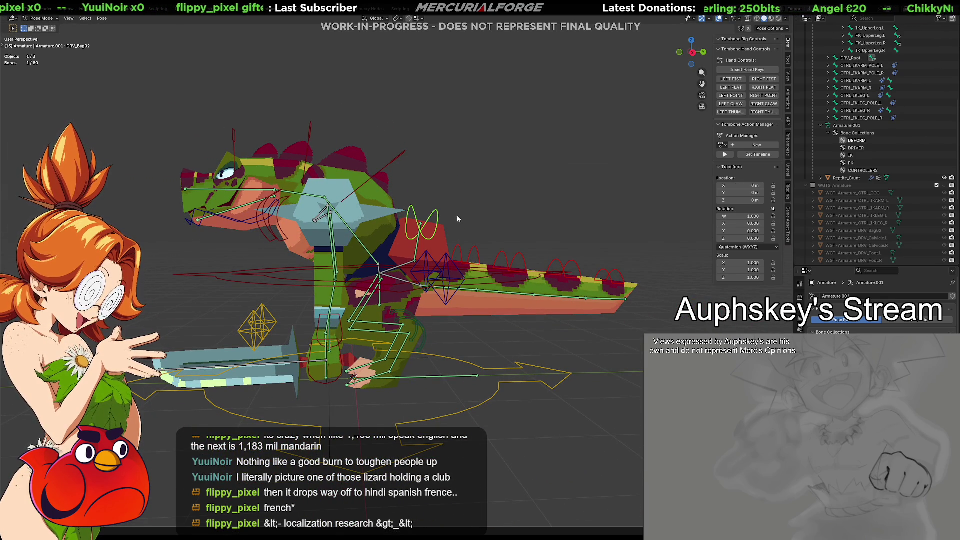
{"action": "scroll", "coordinate": [418, 276], "scroll_direction": "up", "scroll_amount": 2}
{"action": "mouse_move", "coordinate": [420, 285]}
{"action": "middle_mouse_down"}
{"action": "mouse_move", "coordinate": [508, 286]}
{"action": "mouse_move", "coordinate": [85, 257]}
{"action": "mouse_move", "coordinate": [419, 290]}
{"action": "mouse_move", "coordinate": [435, 300]}
{"action": "mouse_move", "coordinate": [421, 250]}
{"action": "mouse_move", "coordinate": [499, 253]}
{"action": "mouse_move", "coordinate": [439, 253]}
{"action": "mouse_move", "coordinate": [409, 289]}
{"action": "mouse_move", "coordinate": [441, 274]}
{"action": "mouse_move", "coordinate": [447, 255]}
{"action": "middle_mouse_up"}
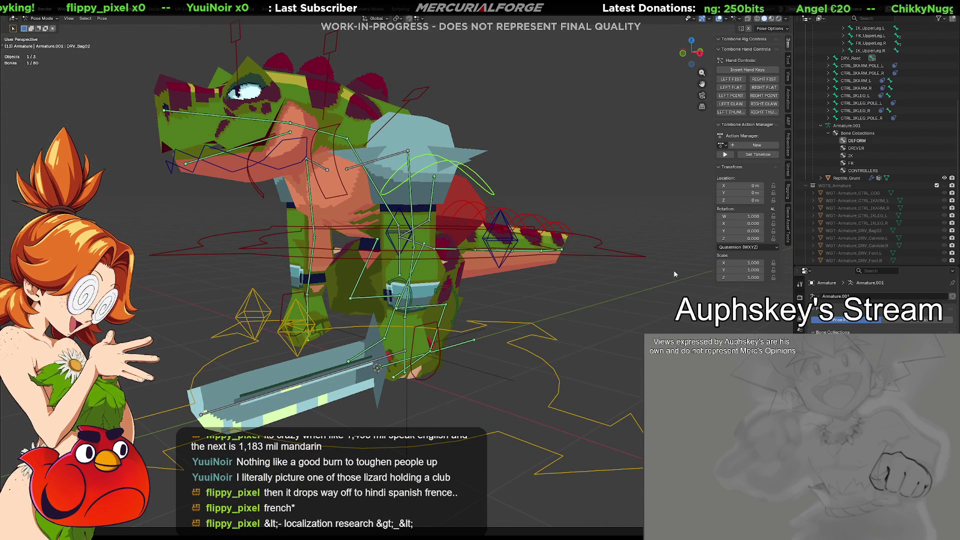
{"action": "mouse_move", "coordinate": [624, 288]}
{"action": "middle_mouse_down"}
{"action": "mouse_move", "coordinate": [632, 307]}
{"action": "mouse_move", "coordinate": [608, 364]}
{"action": "mouse_move", "coordinate": [619, 314]}
{"action": "mouse_move", "coordinate": [550, 313]}
{"action": "mouse_move", "coordinate": [589, 283]}
{"action": "mouse_move", "coordinate": [505, 299]}
{"action": "mouse_move", "coordinate": [590, 288]}
{"action": "mouse_move", "coordinate": [444, 191]}
{"action": "mouse_move", "coordinate": [446, 264]}
{"action": "middle_mouse_up"}
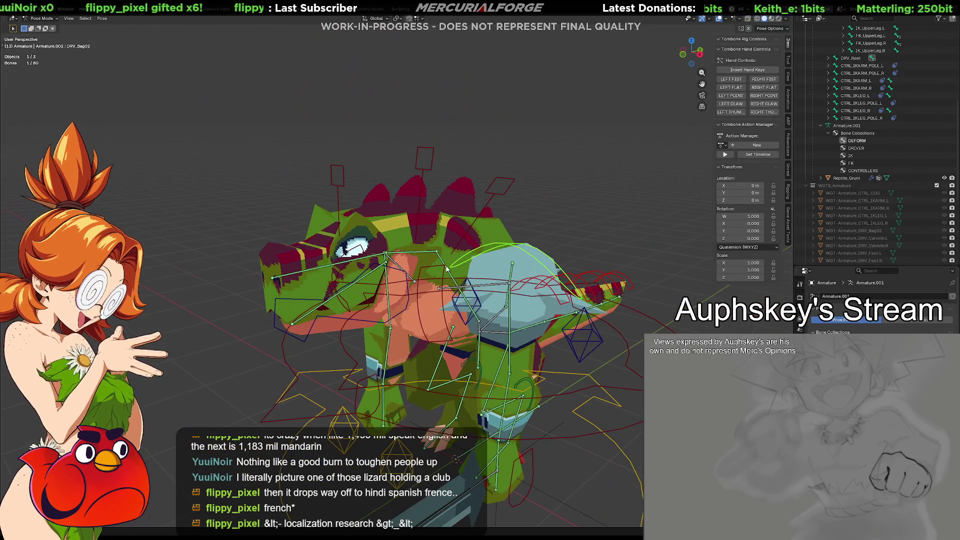
Select DRV_Calvicle.L and cancel two test rotations, briefly hiding bones to check the mesh.
{"action": "left_click", "coordinate": [444, 274]}
{"action": "mouse_move", "coordinate": [470, 296]}
{"action": "middle_mouse_down"}
{"action": "mouse_move", "coordinate": [499, 280]}
{"action": "mouse_move", "coordinate": [481, 309]}
{"action": "mouse_move", "coordinate": [495, 283]}
{"action": "middle_mouse_up"}
{"action": "key", "text": "r"}
{"action": "key", "text": "Escape"}
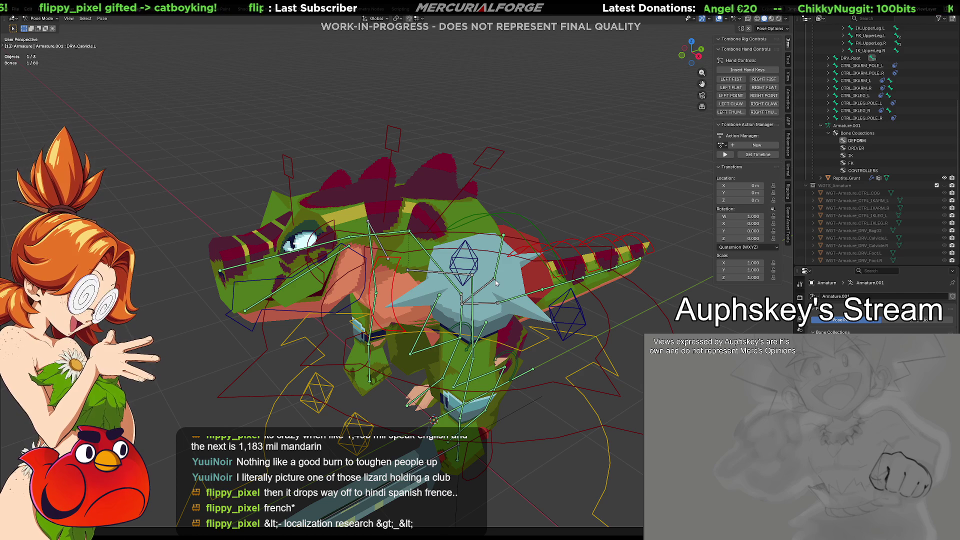
{"action": "key", "text": "shift+alt+z"}
{"action": "key", "text": "shift+alt+z"}
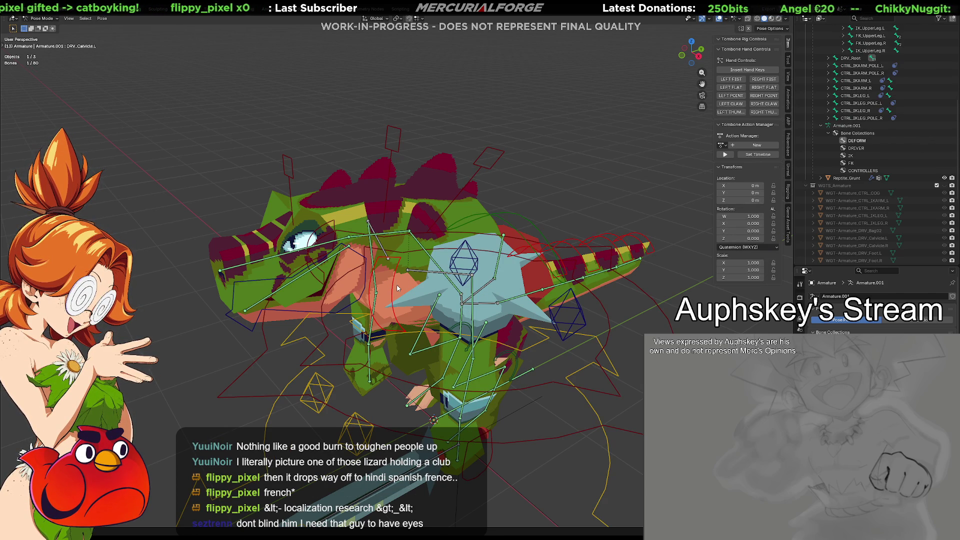
{"action": "key", "text": "r"}
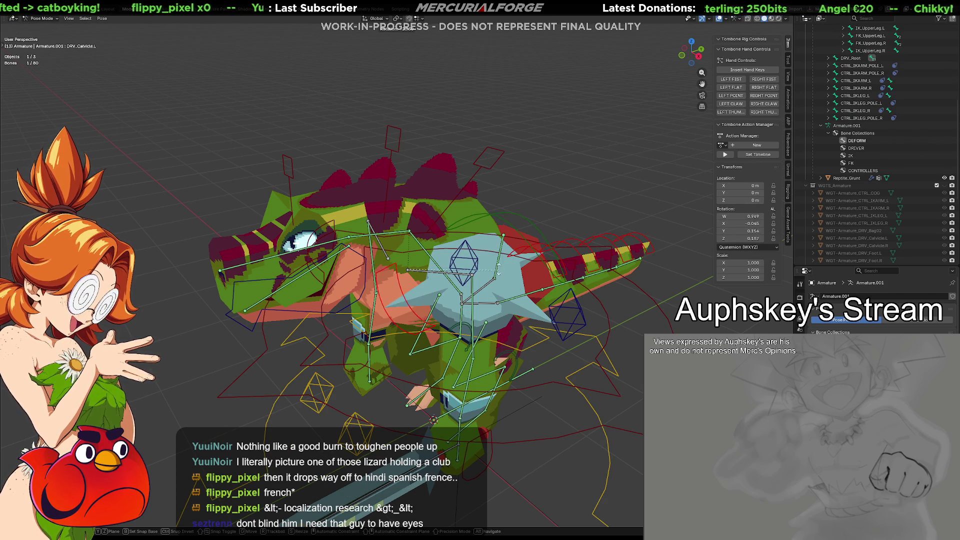
{"action": "key", "text": "Escape"}
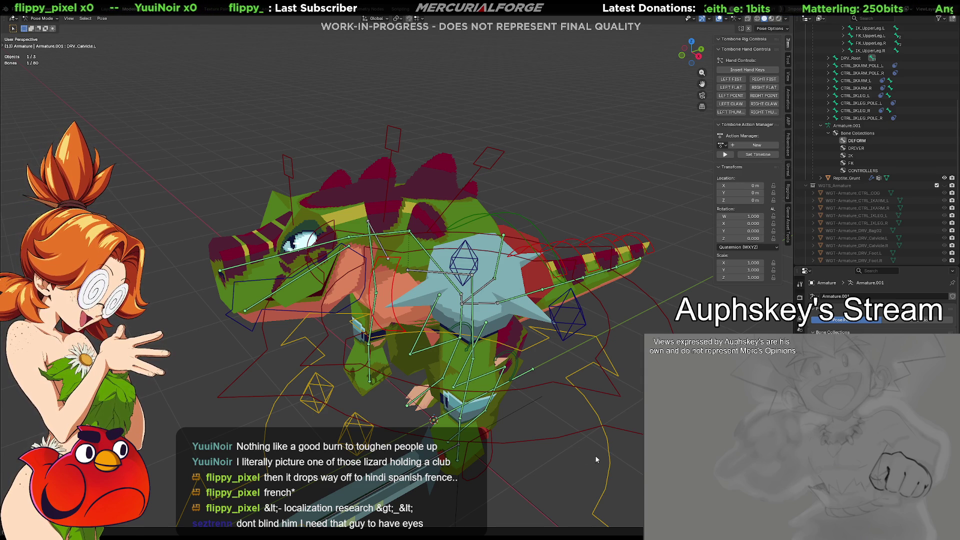
Check DRV_Calvicle.L's constraints, bone properties and bone collections, then select DRV_Root.
{"action": "left_click", "coordinate": [800, 327]}
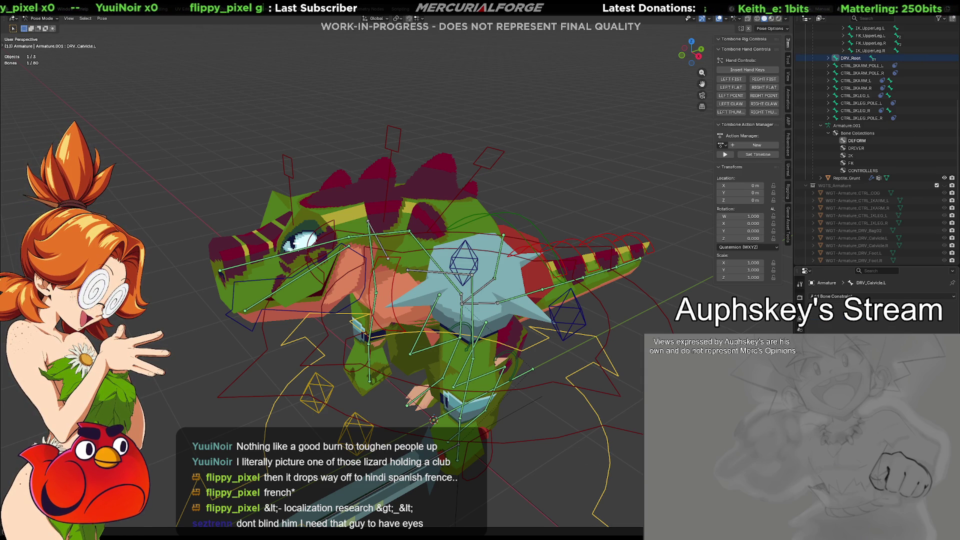
{"action": "left_click", "coordinate": [799, 315]}
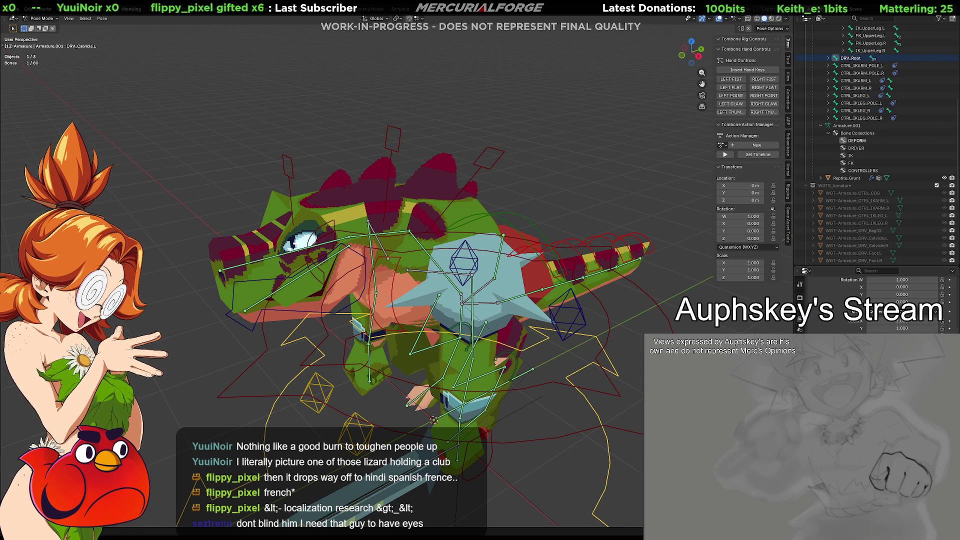
{"action": "left_click", "coordinate": [799, 302]}
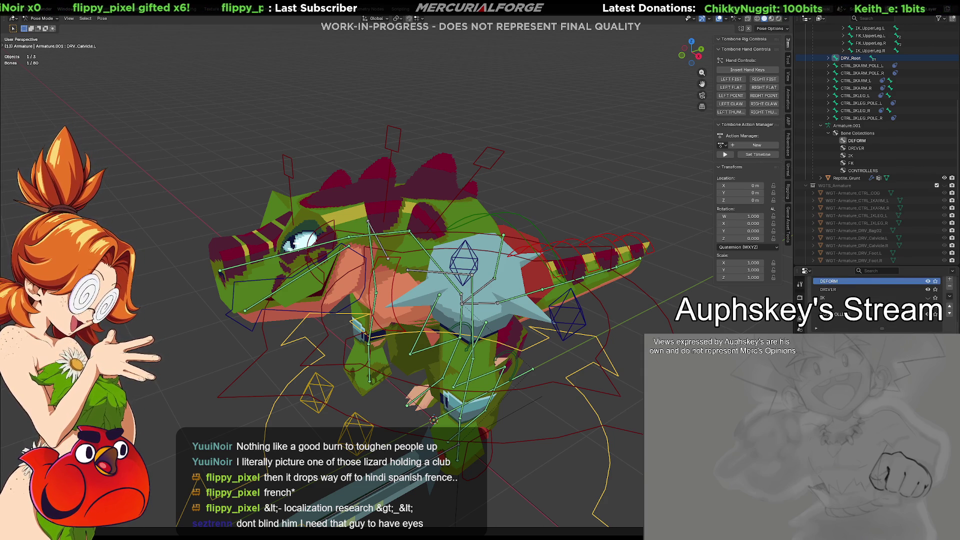
{"action": "left_click", "coordinate": [800, 315]}
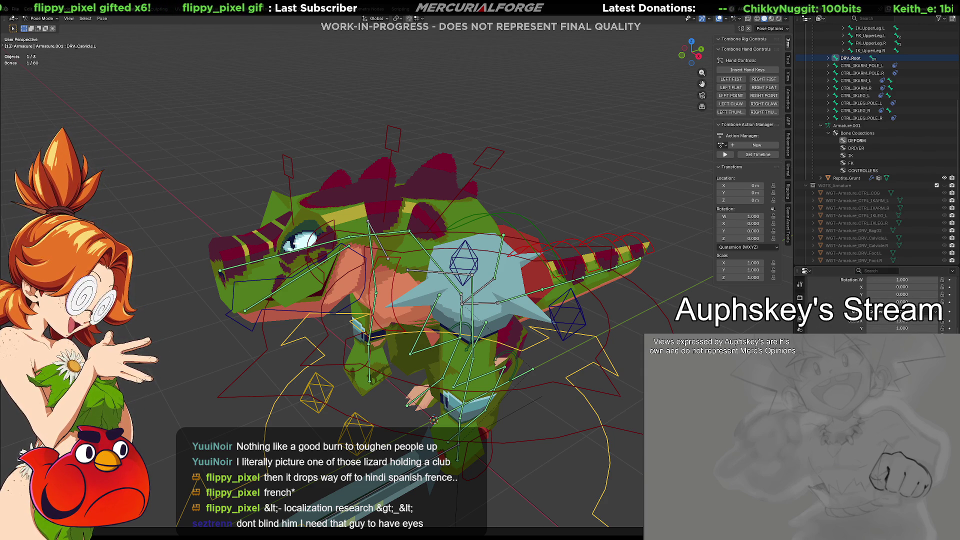
{"action": "left_click", "coordinate": [610, 458]}
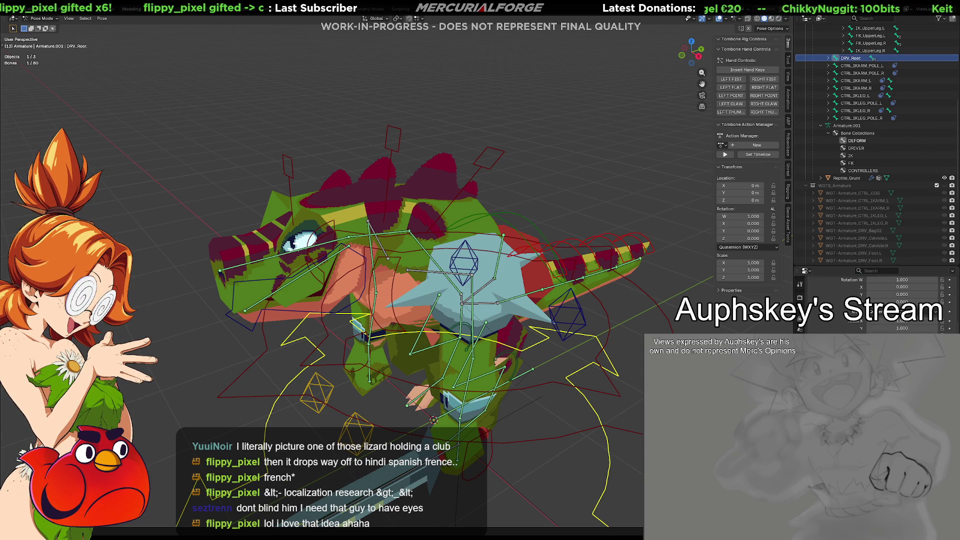
{"action": "scroll", "coordinate": [875, 300], "scroll_direction": "down", "scroll_amount": 2}
{"action": "scroll", "coordinate": [424, 300], "scroll_direction": "down", "scroll_amount": 5}
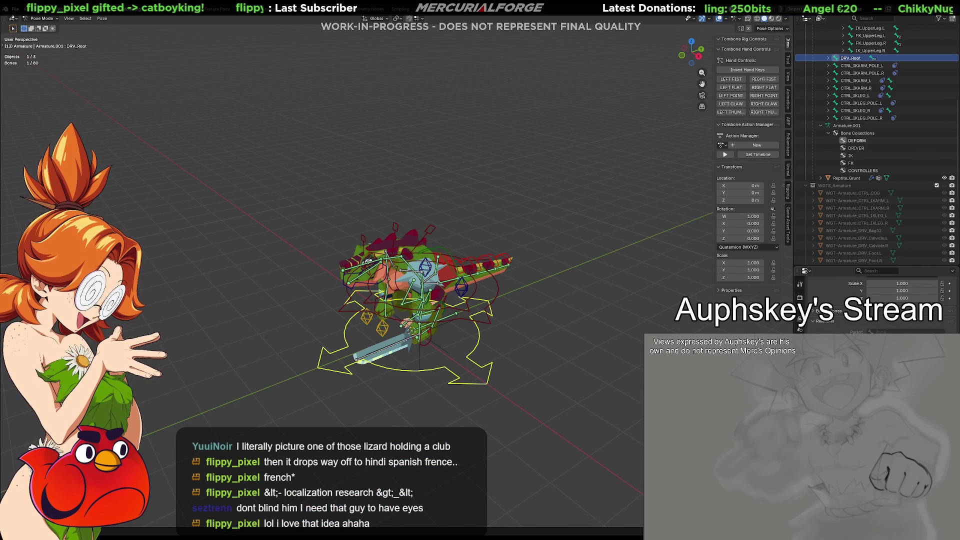
{"action": "scroll", "coordinate": [437, 317], "scroll_direction": "up", "scroll_amount": 6}
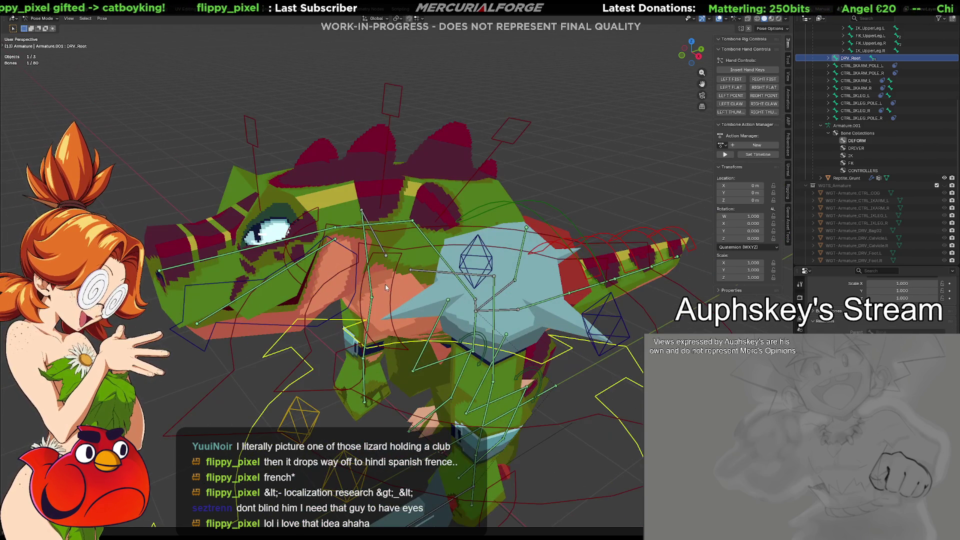
Cancel another test rotation of DRV_Calvicle.L, then select the CTRL_IKARM_L bone.
{"action": "left_click", "coordinate": [425, 273]}
{"action": "middle_click_drag", "start_coordinate": [412, 314], "coordinate": [520, 349]}
{"action": "key", "text": "r"}
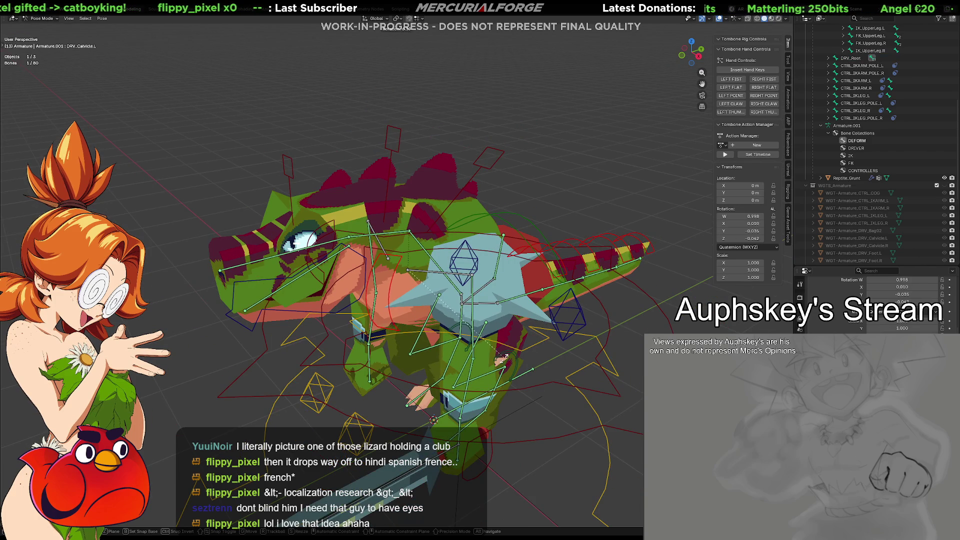
{"action": "key", "text": "Escape"}
{"action": "middle_click_drag", "start_coordinate": [518, 391], "coordinate": [463, 404]}
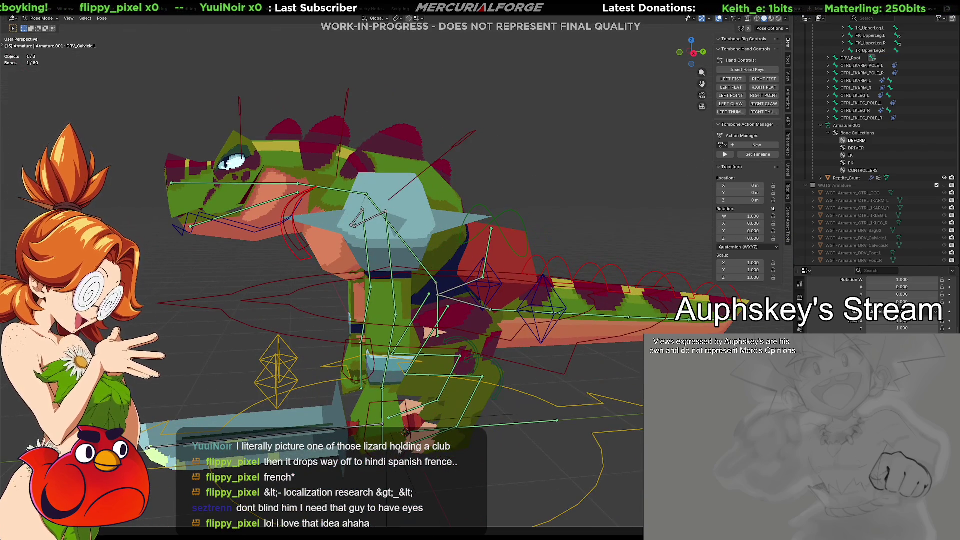
{"action": "left_click", "coordinate": [291, 230]}
{"action": "middle_click_drag", "start_coordinate": [291, 230], "coordinate": [619, 458]}
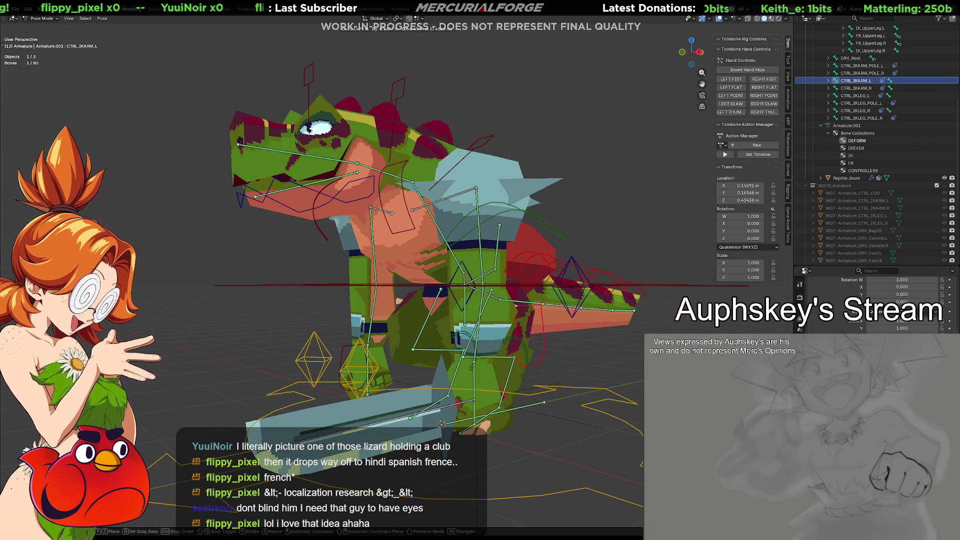
{"action": "mouse_move", "coordinate": [634, 402]}
{"action": "middle_mouse_down"}
{"action": "mouse_move", "coordinate": [515, 247]}
{"action": "mouse_move", "coordinate": [493, 284]}
{"action": "mouse_move", "coordinate": [430, 281]}
{"action": "middle_mouse_up"}
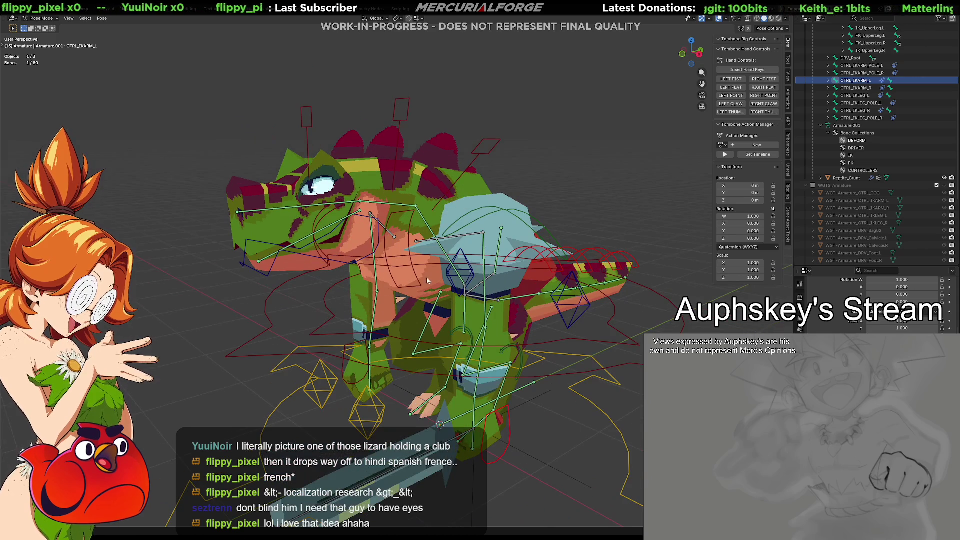
Test-rotate DRV_Calvicle.L, reset it with Alt+R, and cancel a Z-axis rotation.
{"action": "left_click", "coordinate": [419, 281]}
{"action": "key", "text": "r"}
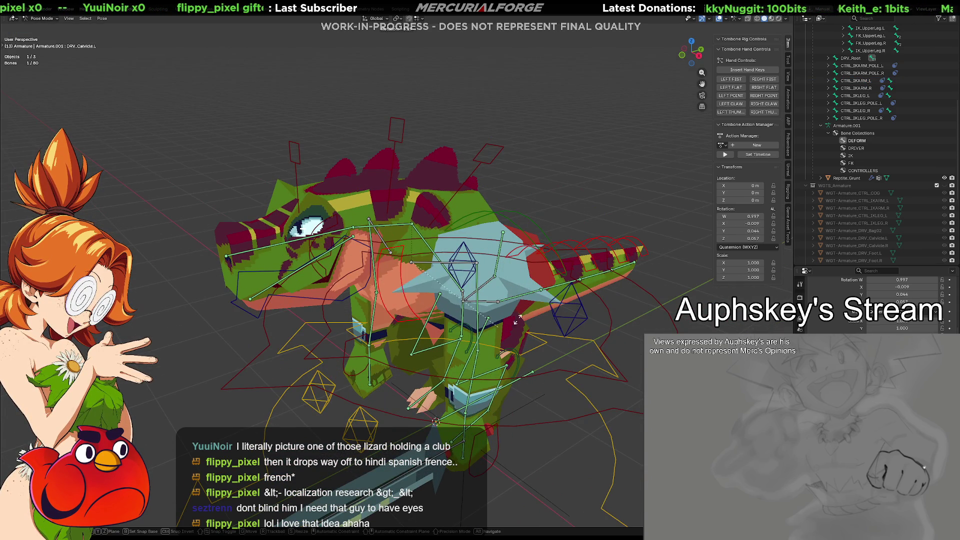
{"action": "left_click", "coordinate": [526, 302]}
{"action": "key", "text": "alt+r"}
{"action": "middle_click_drag", "start_coordinate": [526, 302], "coordinate": [493, 327]}
{"action": "key", "text": "r"}
{"action": "key", "text": "z"}
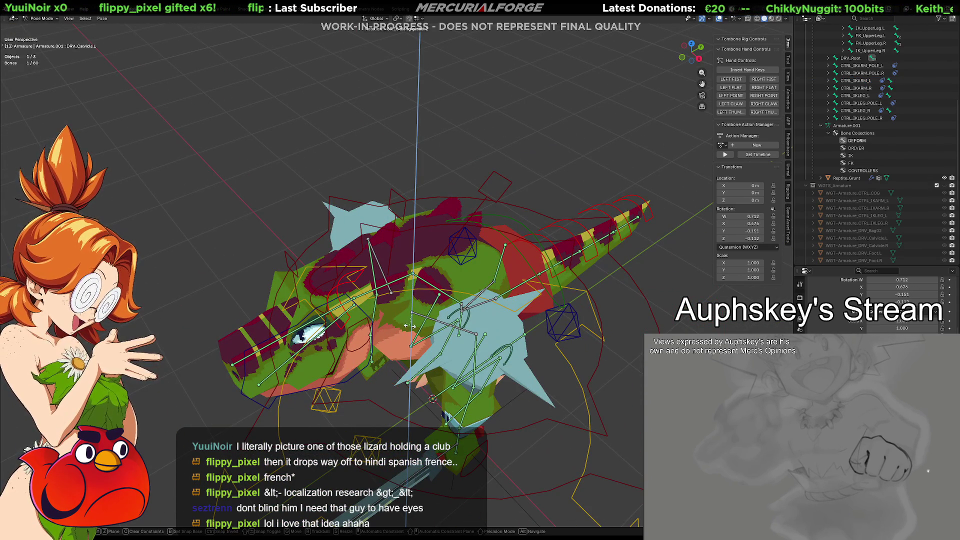
{"action": "key", "text": "Escape"}
{"action": "mouse_move", "coordinate": [495, 330]}
{"action": "middle_mouse_down"}
{"action": "mouse_move", "coordinate": [503, 298]}
{"action": "mouse_move", "coordinate": [416, 301]}
{"action": "middle_mouse_up"}
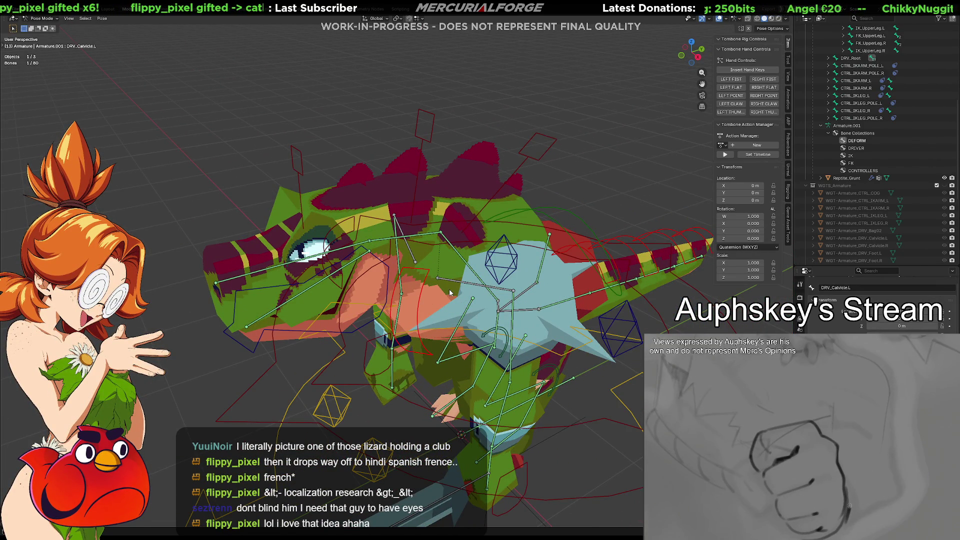
Add a Copy Transforms constraint making Calvicle.L follow DRV_Calvicle.L.
{"action": "left_click", "coordinate": [461, 285], "text": "shift"}
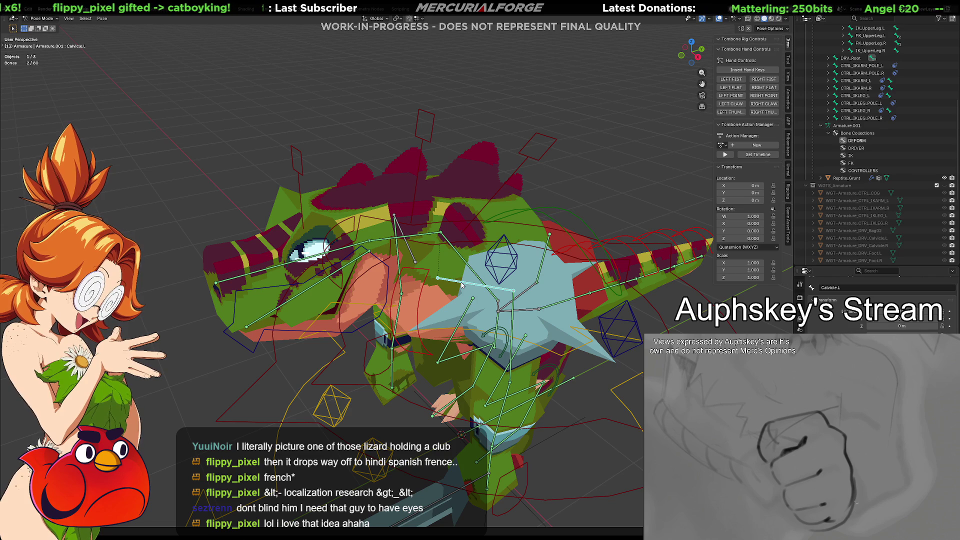
{"action": "key", "text": "shift+ctrl+c"}
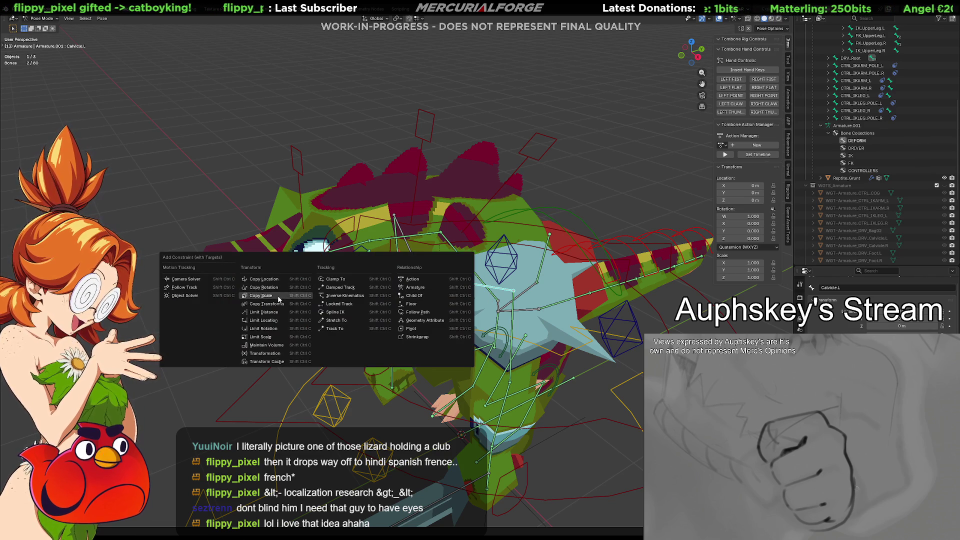
{"action": "left_click", "coordinate": [269, 306]}
{"action": "left_click", "coordinate": [417, 314]}
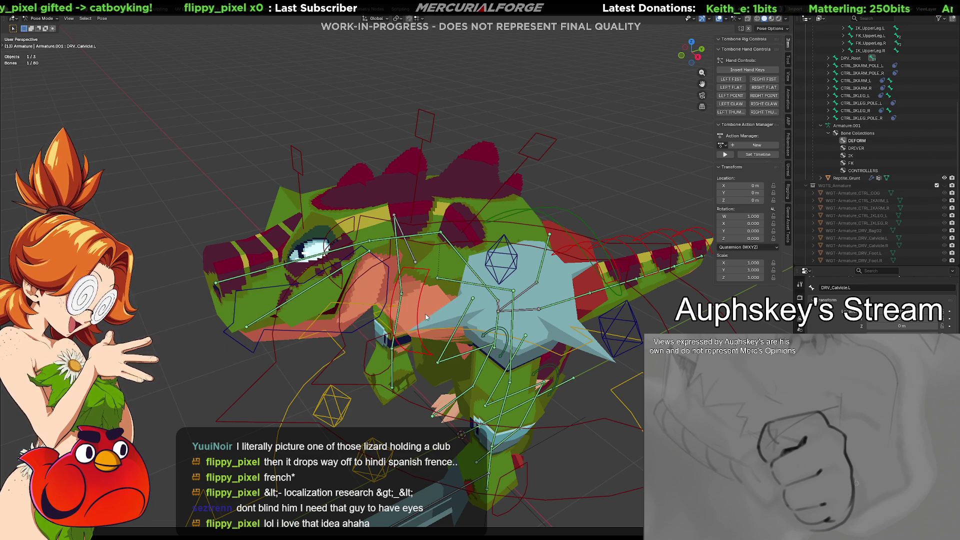
{"action": "mouse_move", "coordinate": [531, 336]}
{"action": "middle_mouse_down"}
{"action": "mouse_move", "coordinate": [423, 296]}
{"action": "mouse_move", "coordinate": [453, 251]}
{"action": "middle_mouse_up"}
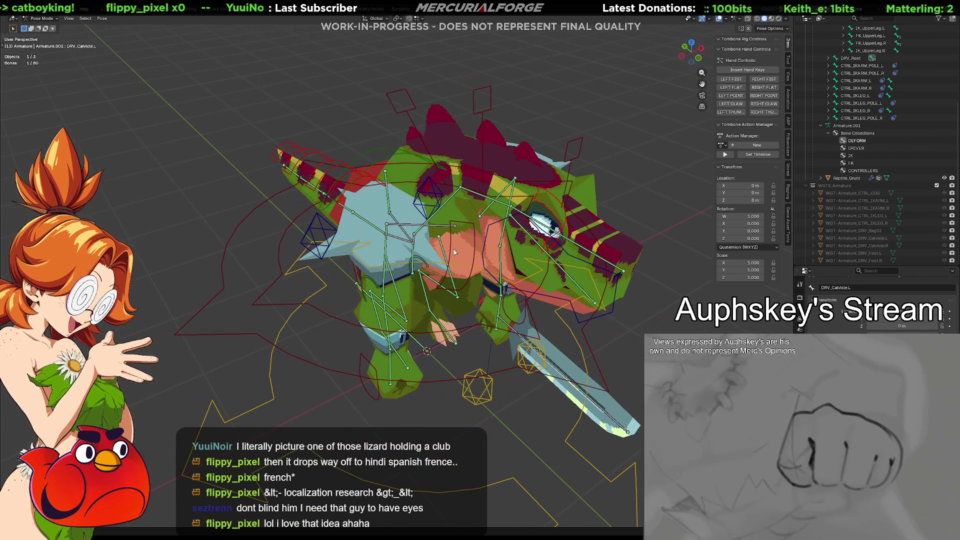
Add a Copy Transforms constraint making Calvicle.R follow DRV_Calvicle.R.
{"action": "left_click", "coordinate": [439, 227], "text": "shift"}
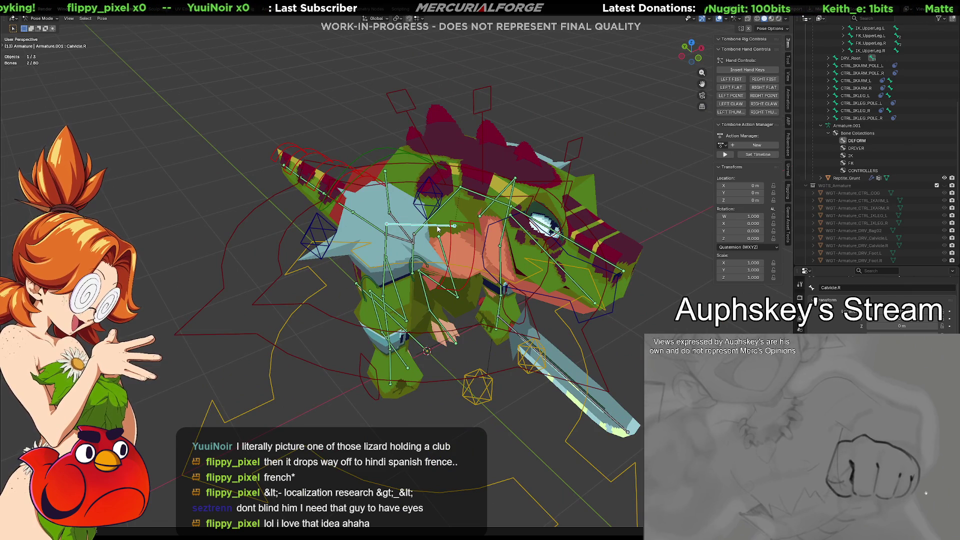
{"action": "key", "text": "shift+ctrl+c"}
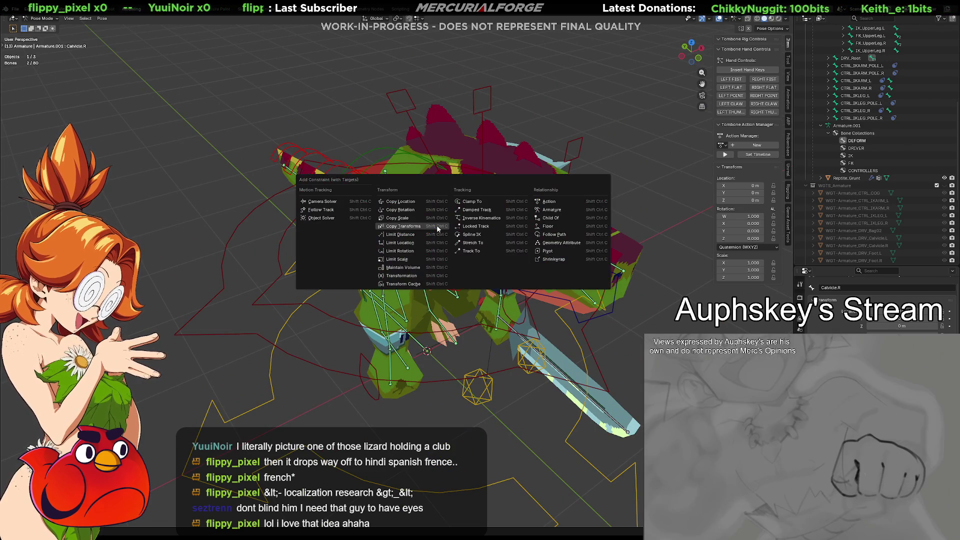
{"action": "left_click", "coordinate": [438, 228]}
{"action": "left_click", "coordinate": [430, 225]}
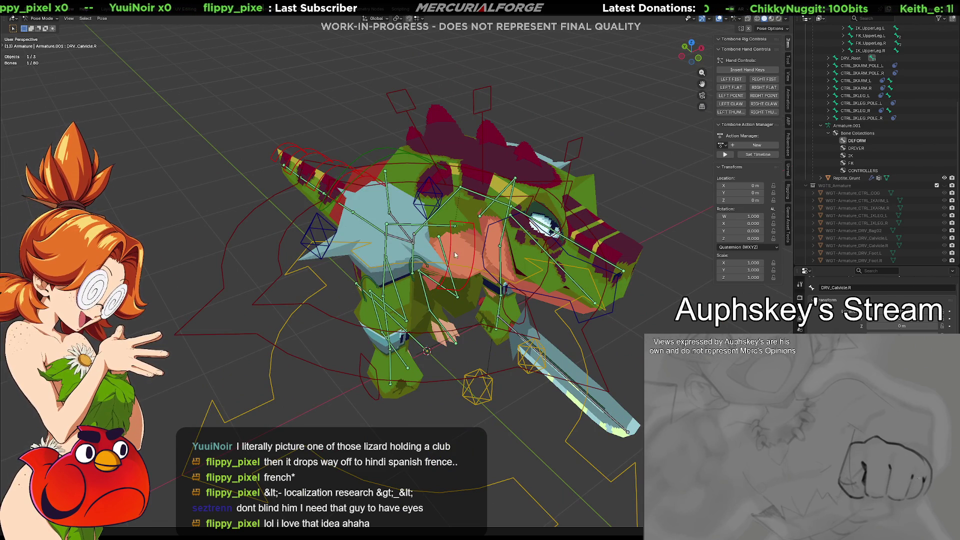
Test-rotate DRV_Calvicle.R, reset it to rest, clear the selection and save Grunt.blend.
{"action": "key", "text": "r"}
{"action": "left_click", "coordinate": [484, 270]}
{"action": "key", "text": "alt+r"}
{"action": "left_click", "coordinate": [648, 215]}
{"action": "mouse_move", "coordinate": [648, 215]}
{"action": "middle_mouse_down"}
{"action": "mouse_move", "coordinate": [601, 260]}
{"action": "mouse_move", "coordinate": [571, 280]}
{"action": "mouse_move", "coordinate": [563, 274]}
{"action": "middle_mouse_up"}
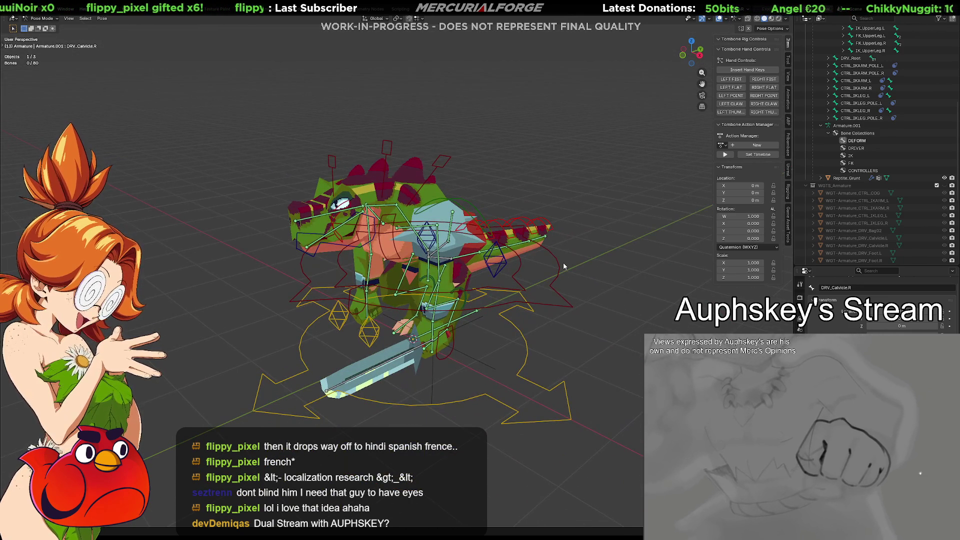
{"action": "key", "text": "ctrl+s"}
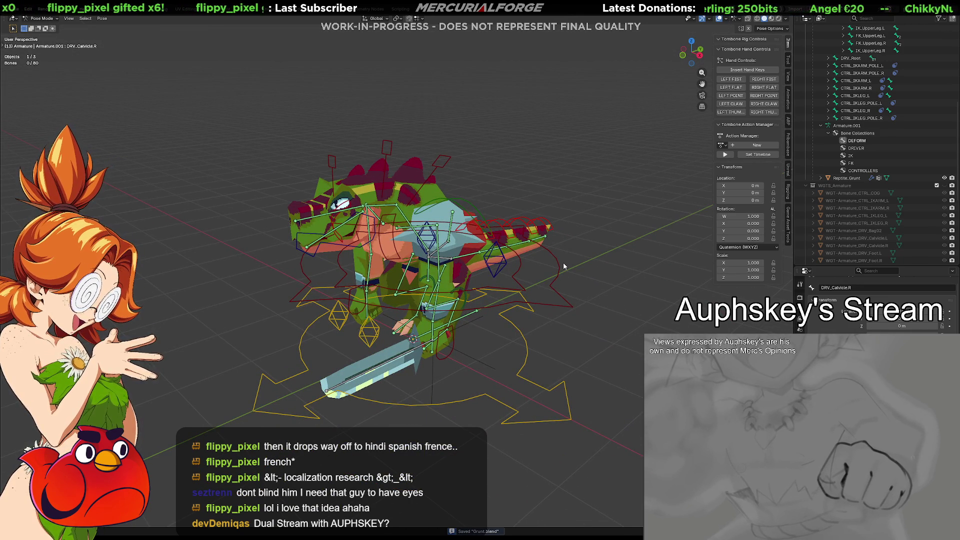